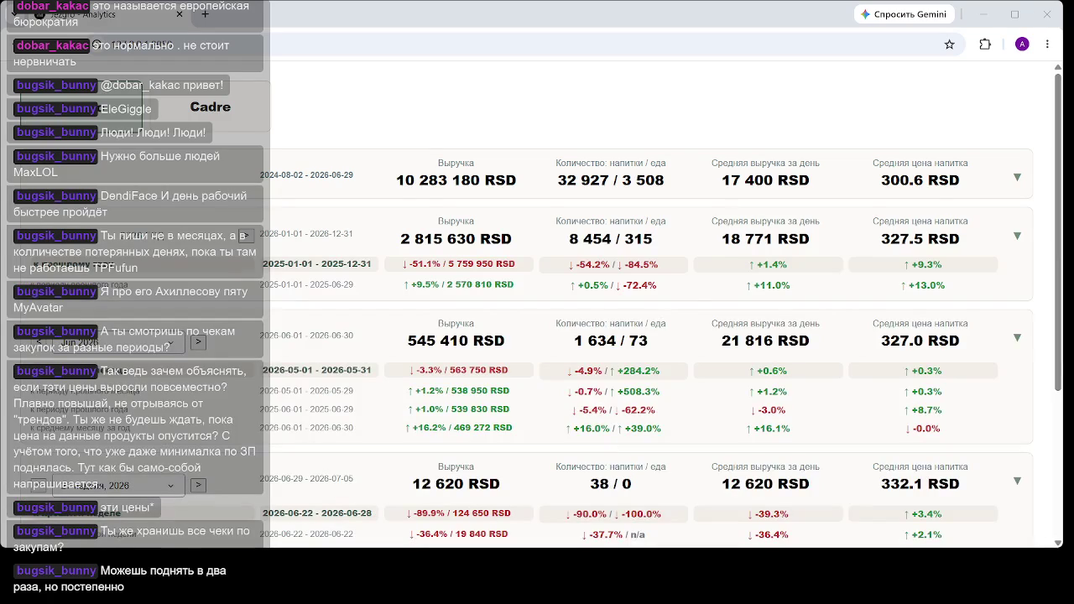
Maximize the dashboard window and scroll to the week and day comparison cards for 2026-06-29.
left_click(1014, 14)
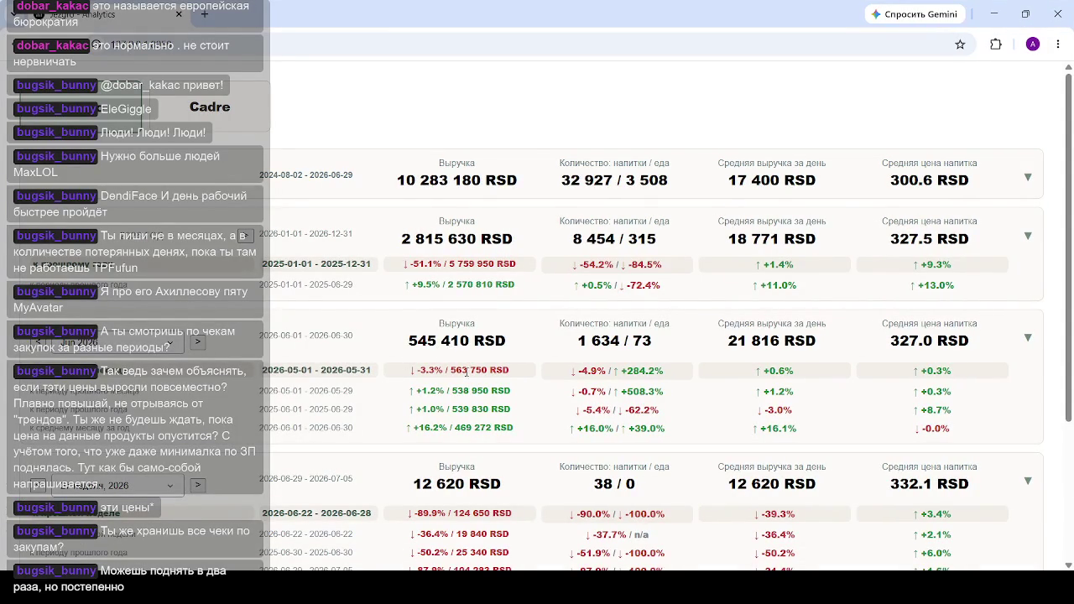
scroll(427, 319, "down", 2)
mouse_move(415, 426)
left_mouse_down()
mouse_move(621, 423)
mouse_move(445, 426)
mouse_move(409, 412)
left_mouse_up()
left_click(409, 412)
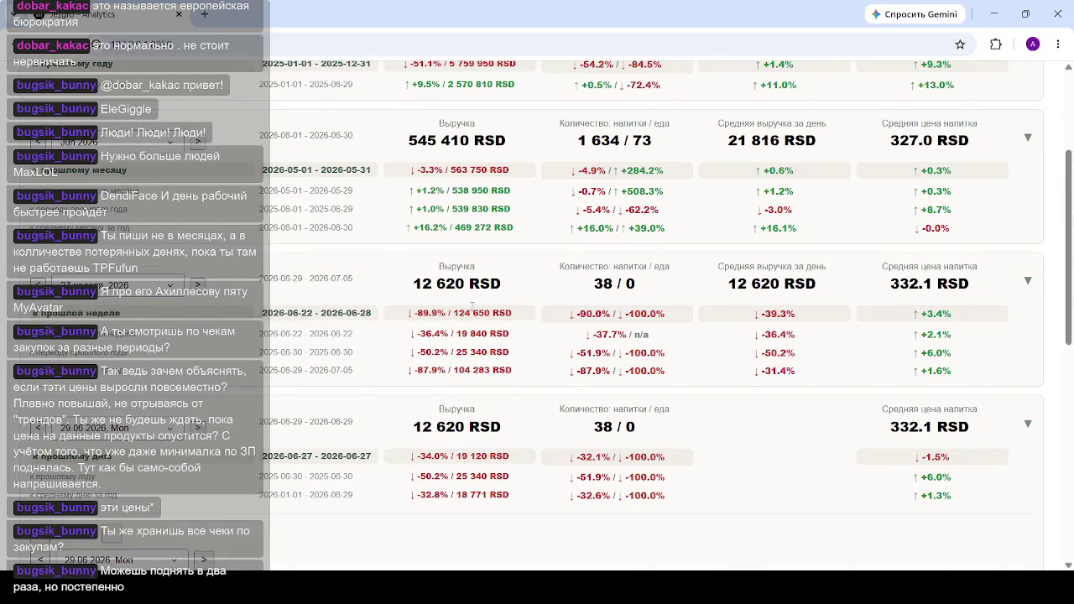
Scroll down to the Динамика выручки chart showing 29.06 at 12.6k RSD, down 43.1%.
scroll(475, 429, "down", 4)
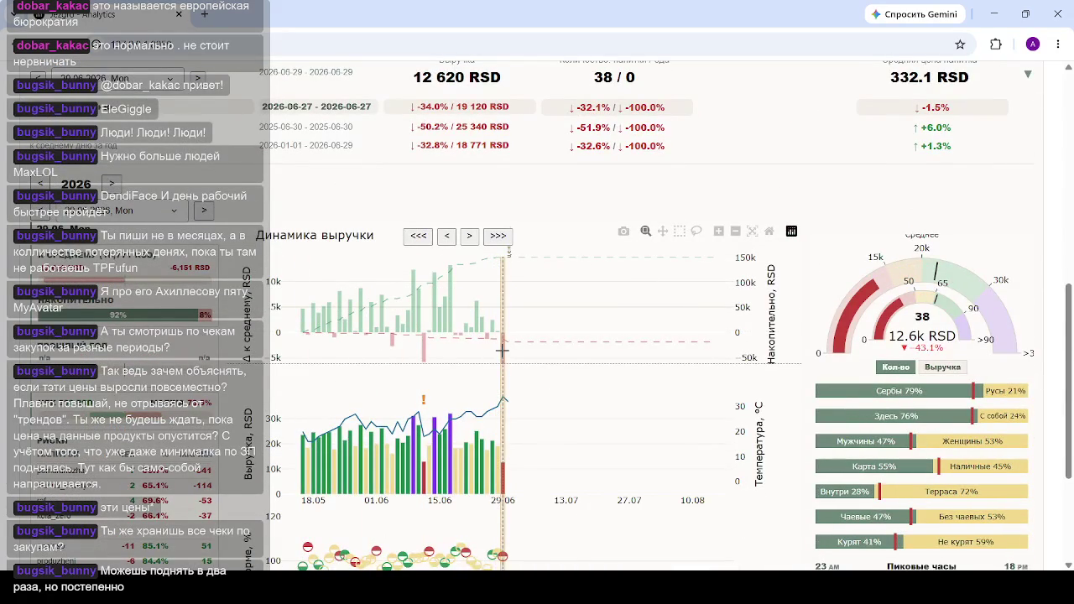
scroll(501, 350, "down", 1)
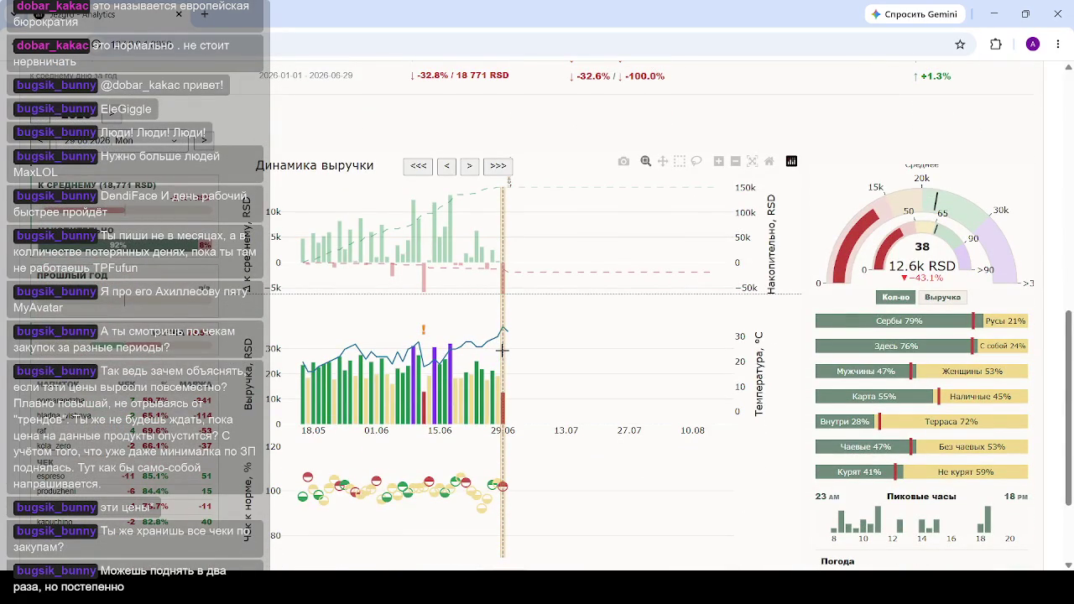
Scroll to the Погода weather section showing 34.0°C, max 38.0°C and 0.0 mm.
scroll(465, 358, "down", 2)
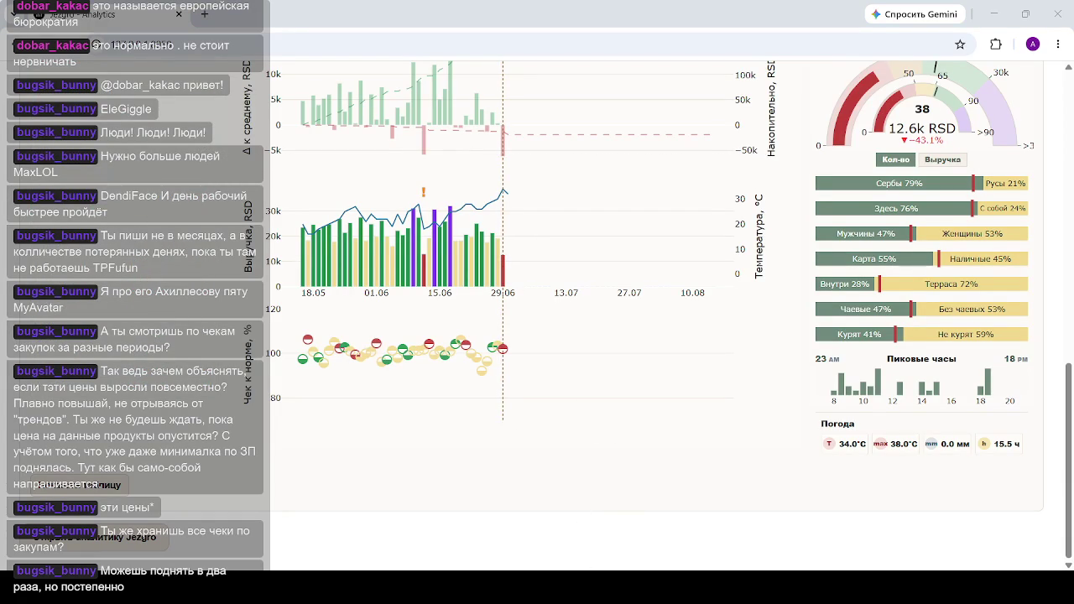
Refocus the browser and reload the Cadre Analytics dashboard page from the address bar.
left_click(597, 451)
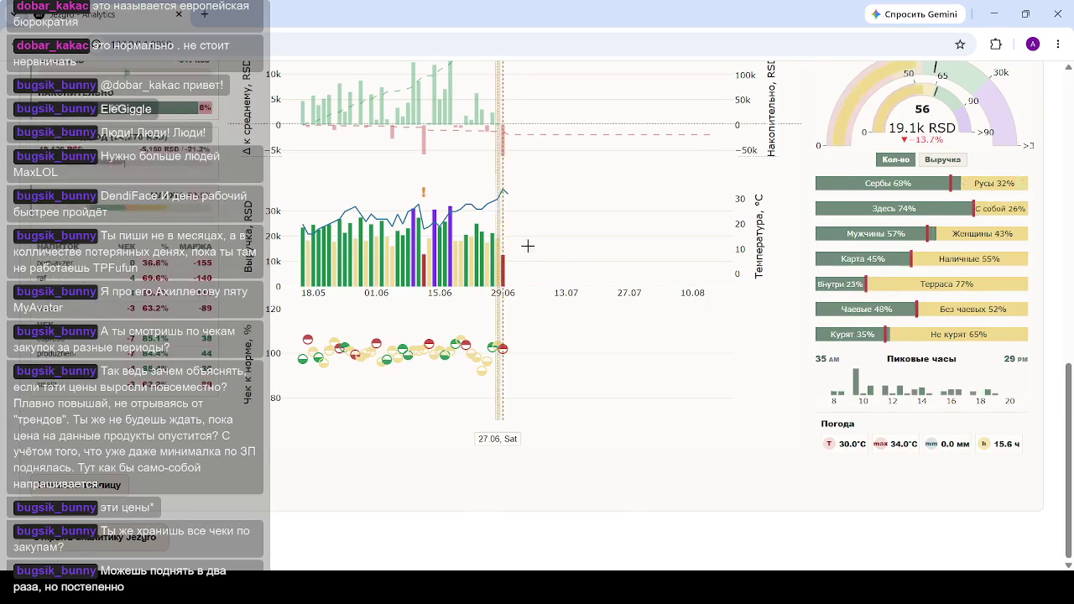
mouse_move(500, 267)
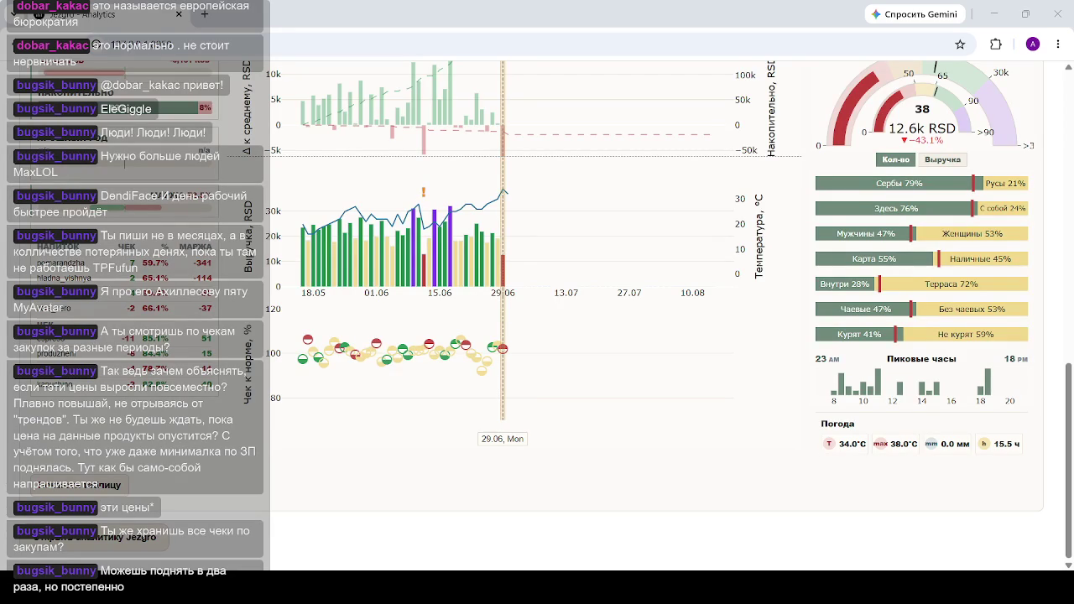
left_click(270, 46)
key("Return")
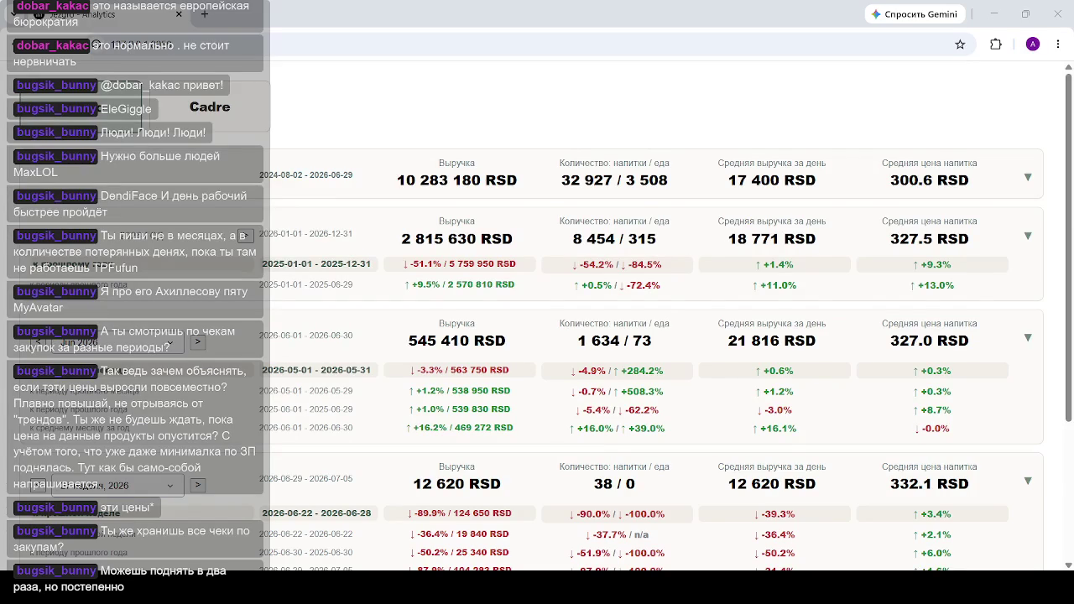
Scroll down to the Динамика выручки chart marking 29.06 at 38 items and 12.6k RSD.
scroll(485, 430, "down", 3)
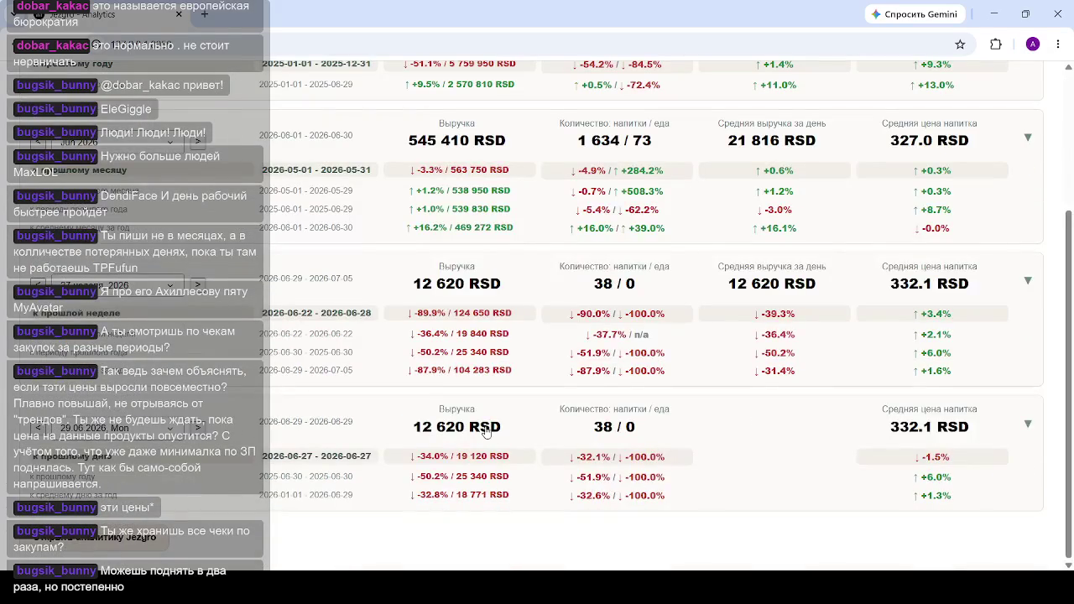
scroll(521, 417, "down", 5)
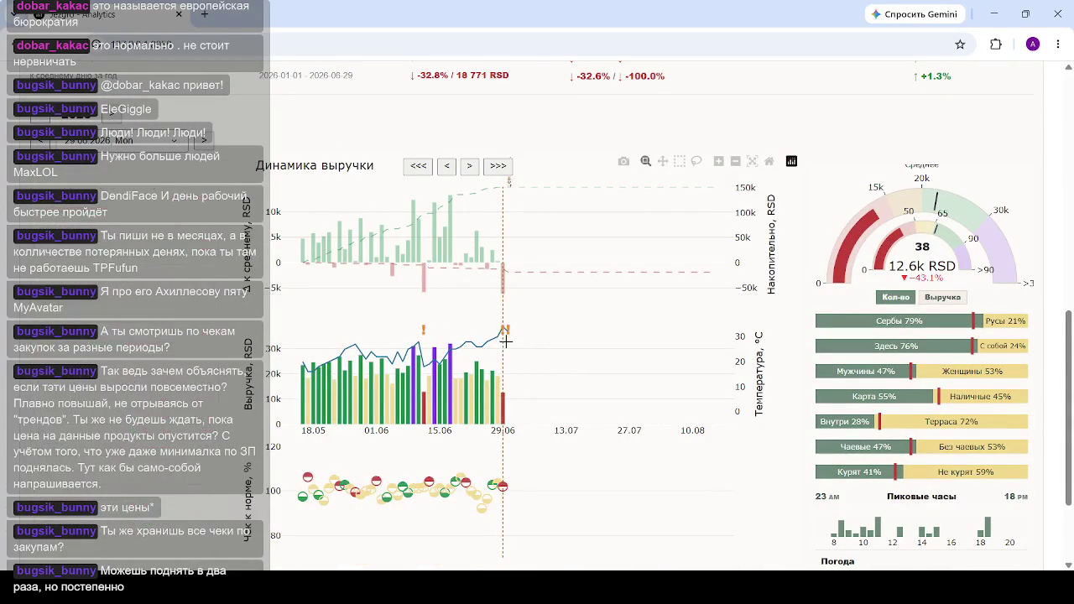
Scroll to the 29.06 customer gauges: Serbs 79%, dine-in 76%, card 55%, terrace 72%.
scroll(506, 341, "down", 2)
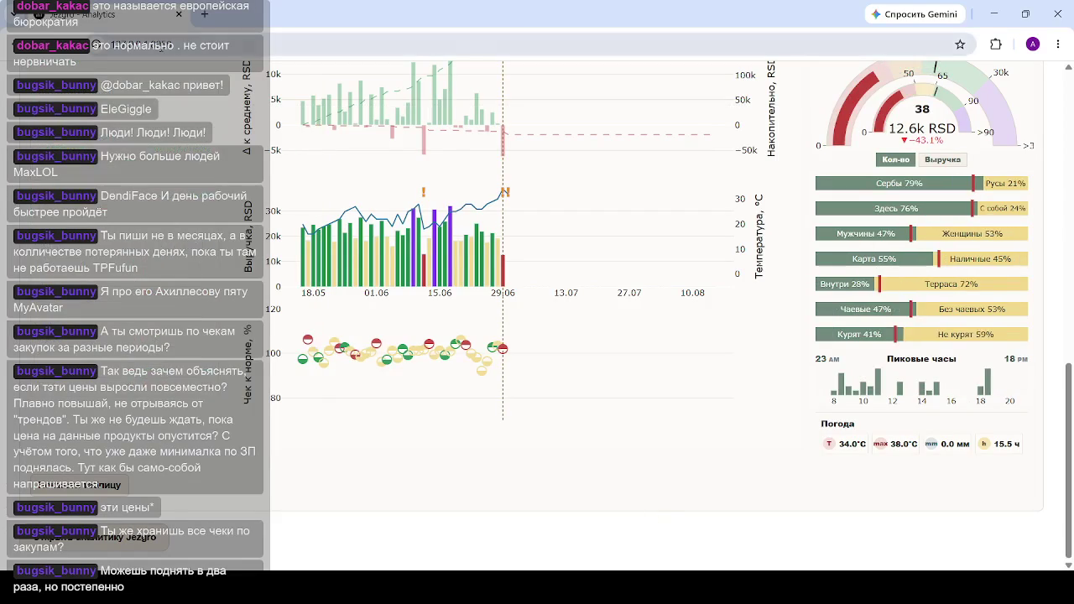
Reload the dashboard and scroll down to the Динамика выручки chart, peak hours and weather.
key("Return")
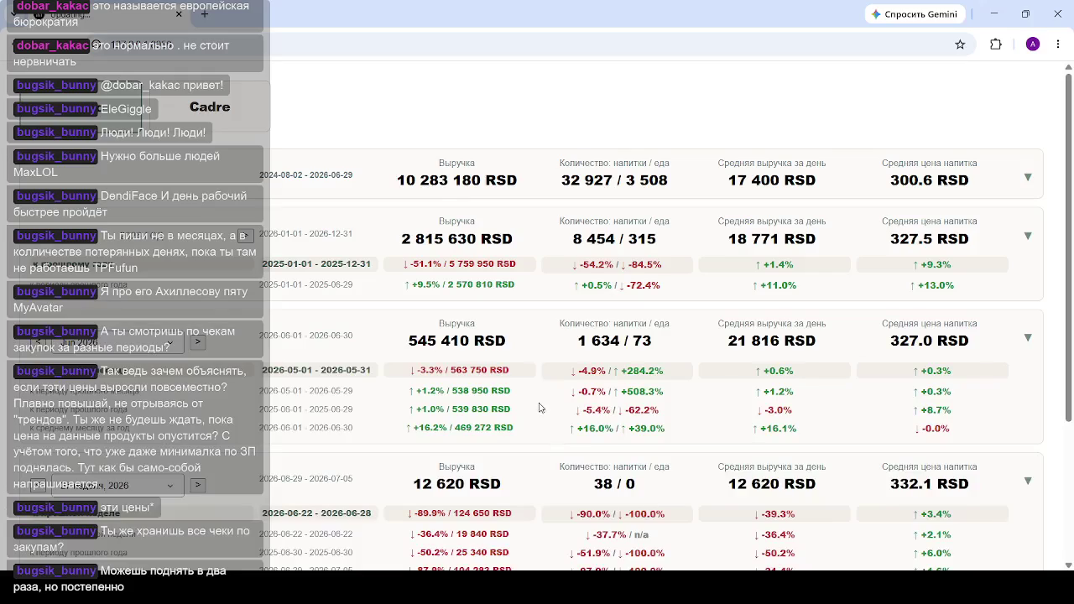
scroll(540, 380, "down", 2)
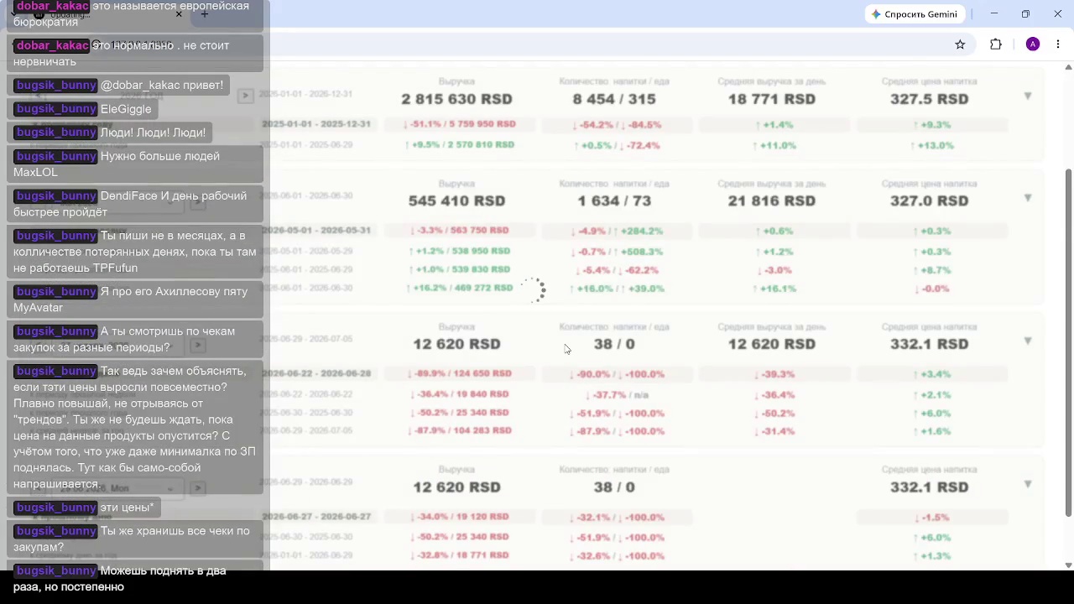
scroll(564, 348, "down", 1)
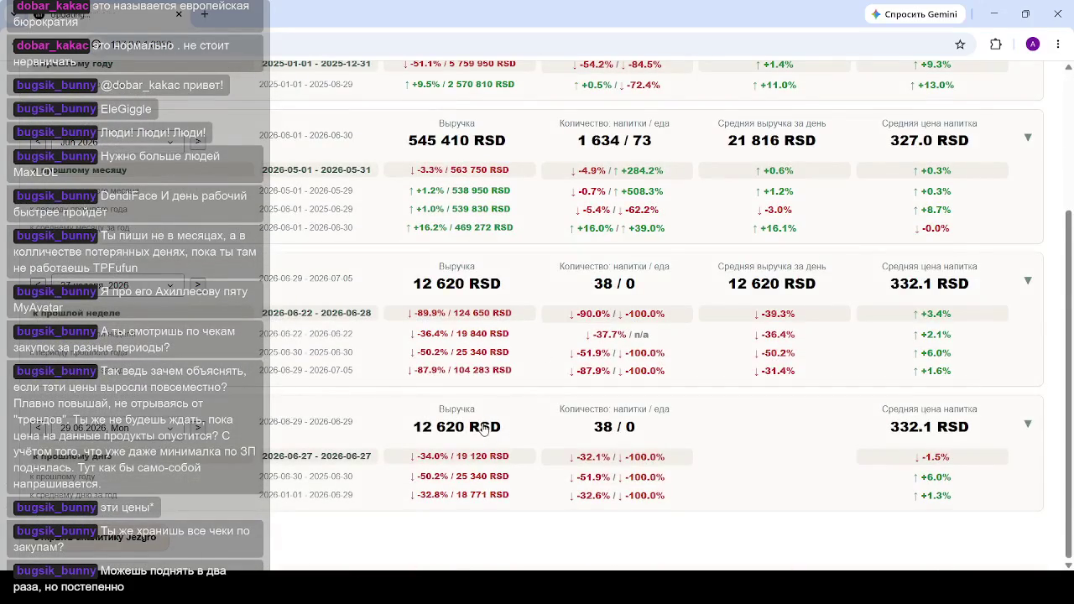
scroll(628, 231, "down", 4)
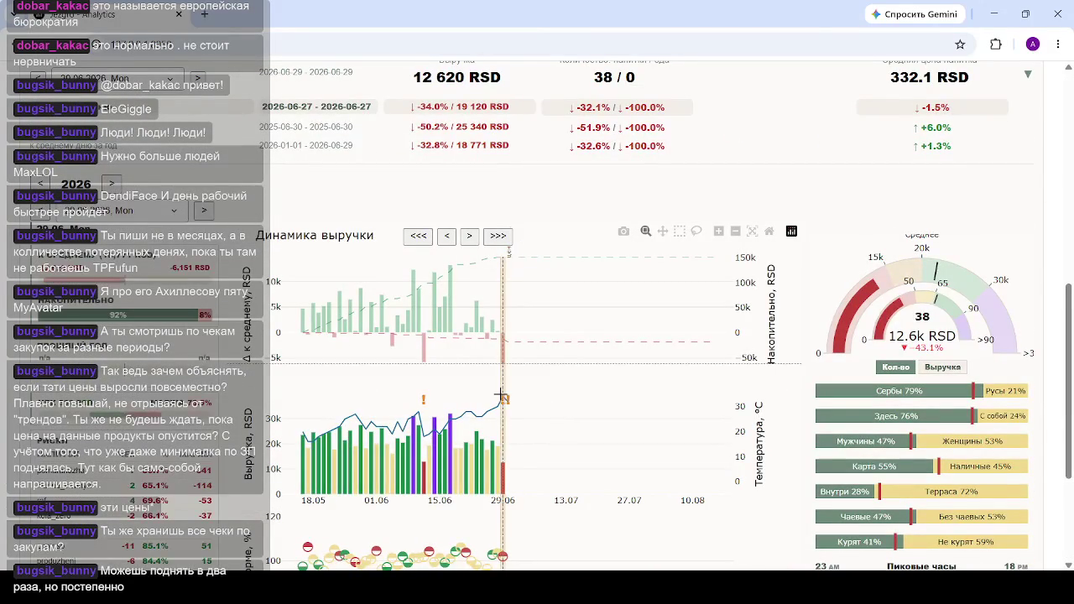
scroll(515, 392, "down", 2)
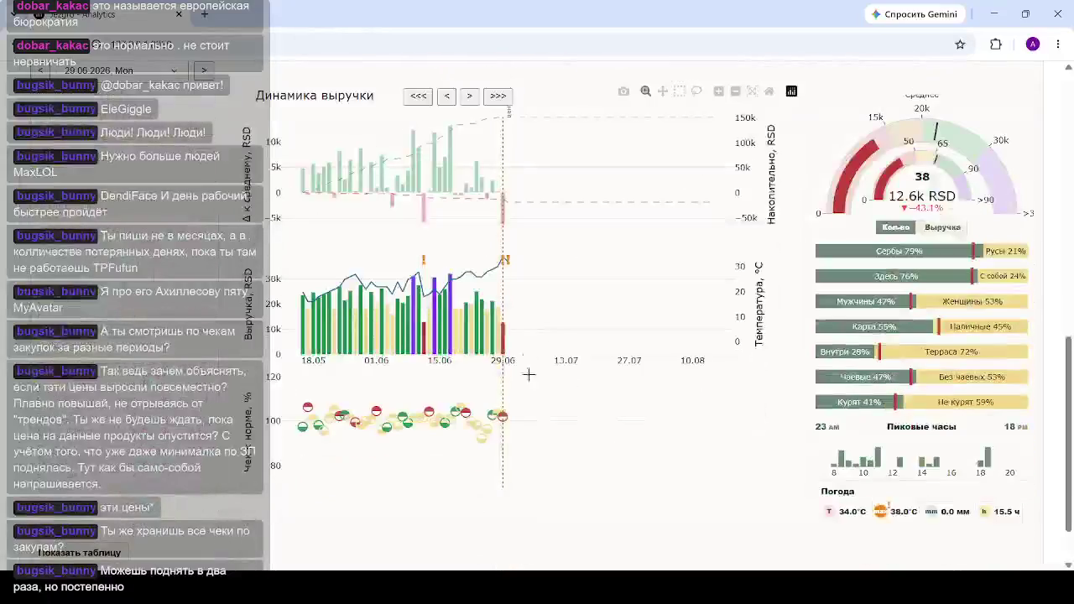
left_click_drag(469, 277, 537, 293)
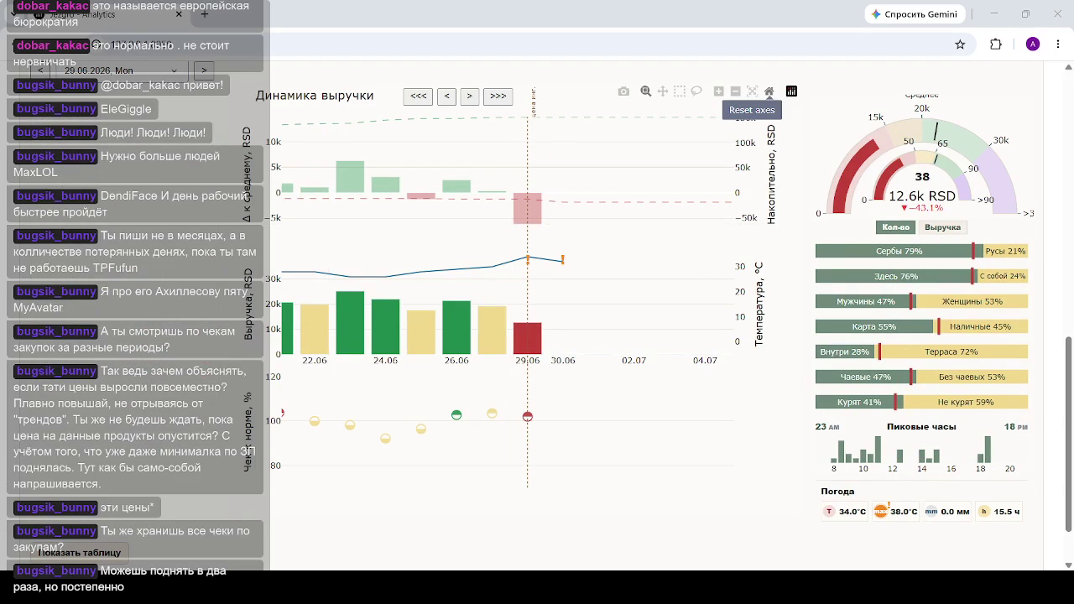
left_click(768, 91)
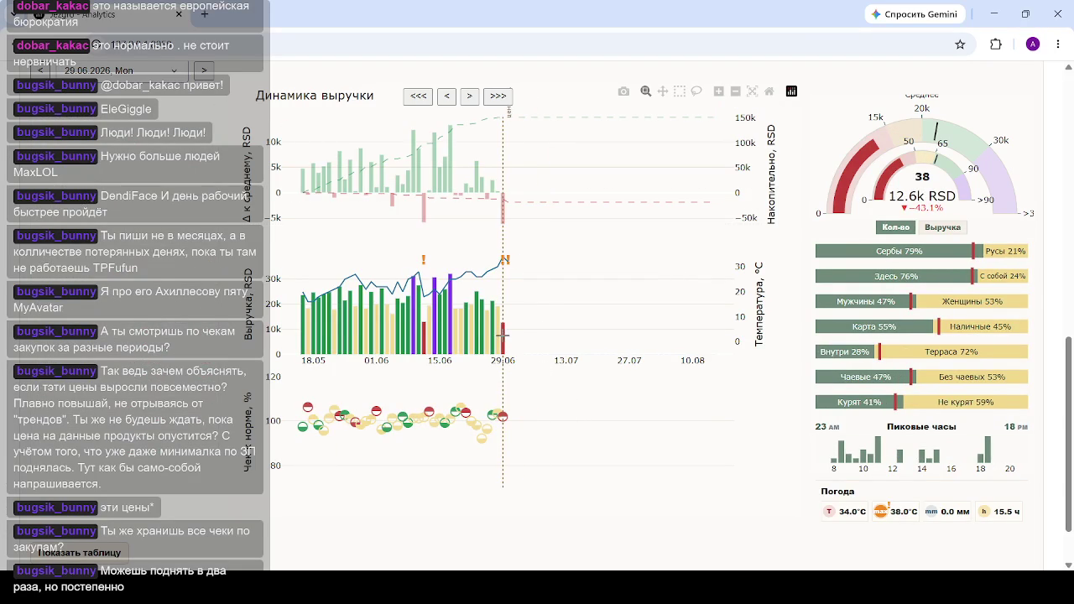
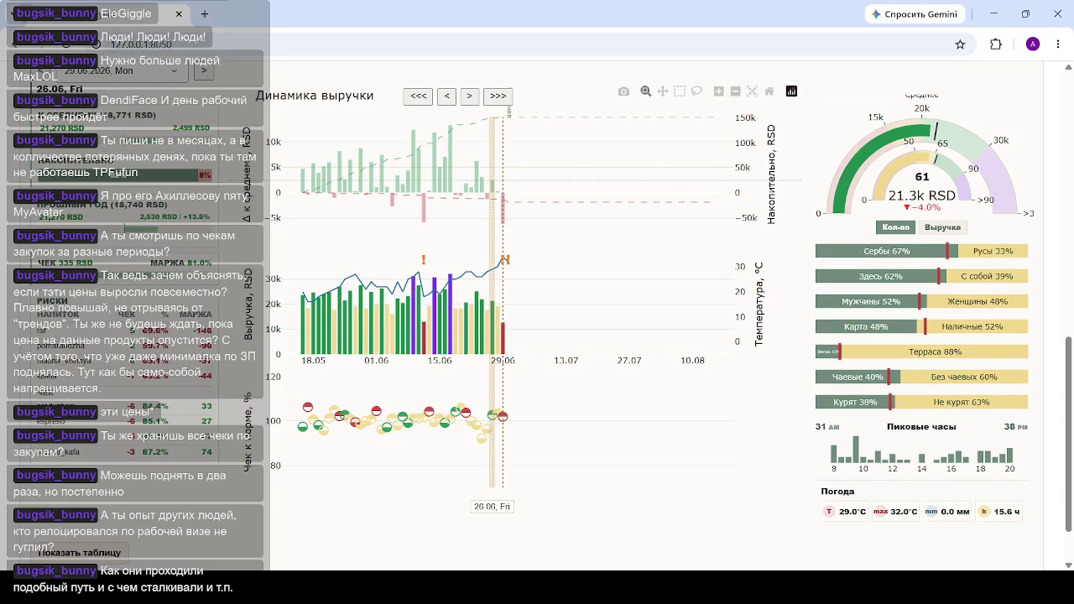
Reload the dashboard and show Monday 29.06 on the Динамика выручки chart: 38 count, 12.6k RSD, down 43.1%.
left_click(246, 44)
key("Return")
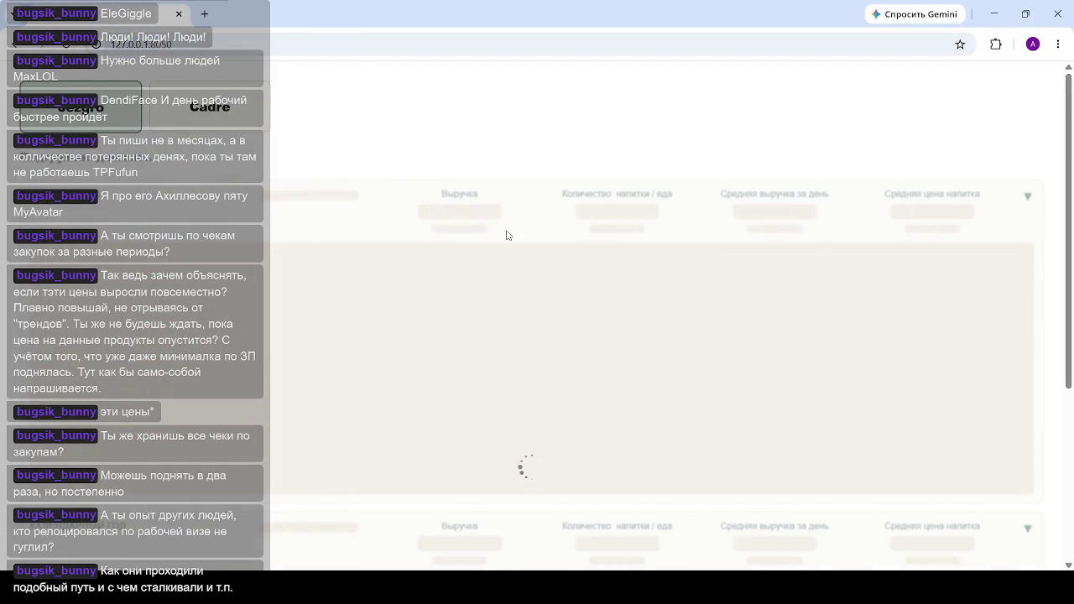
scroll(516, 228, "down", 5)
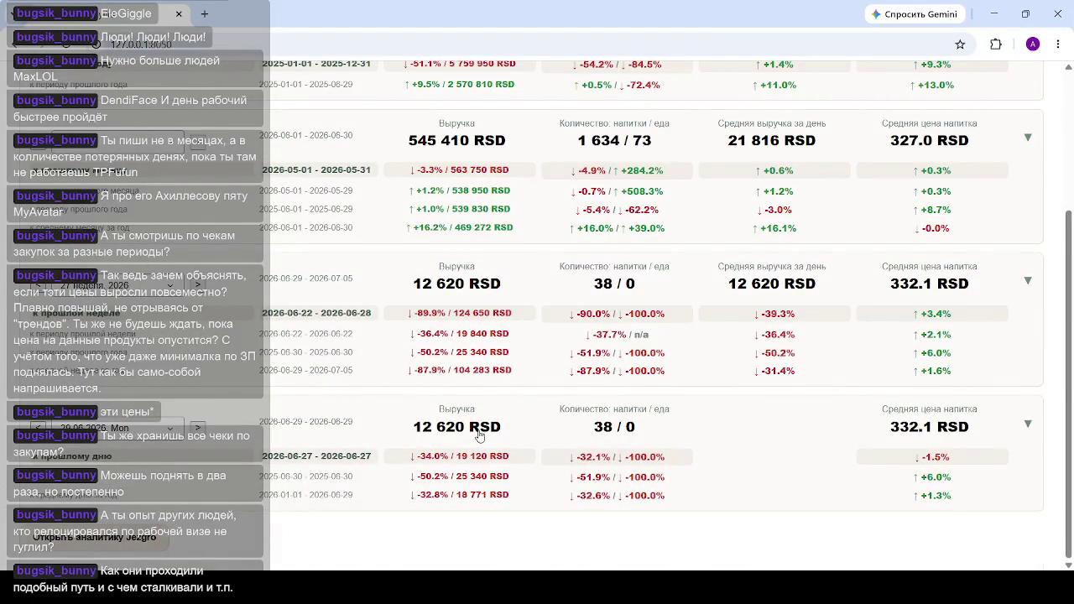
scroll(510, 312, "down", 6)
mouse_move(502, 332)
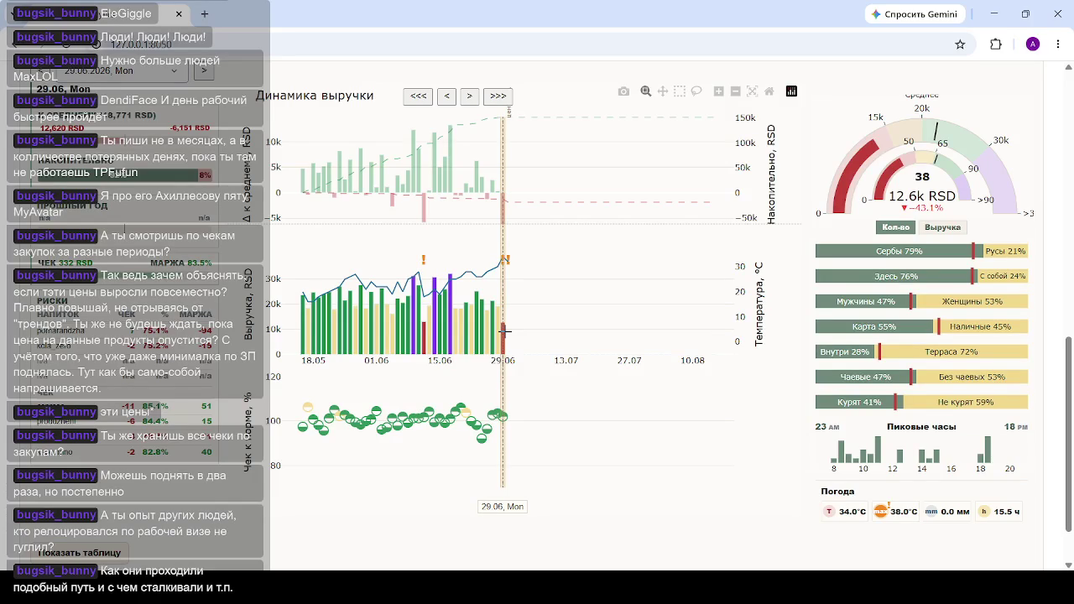
Step between the 26.06, 27.06 and 29.06 daily figures.
left_click(492, 332)
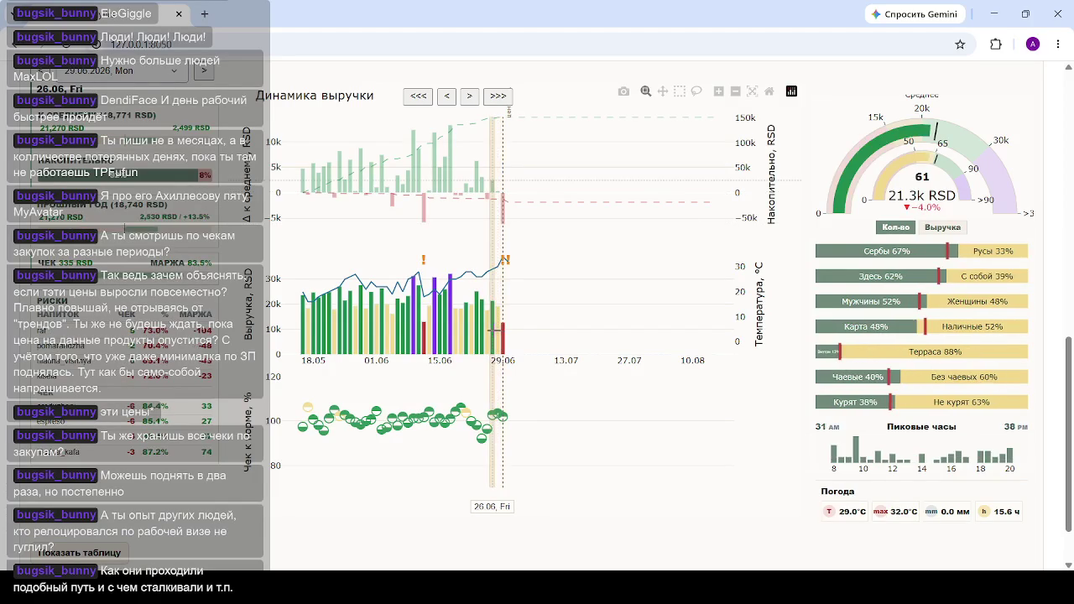
left_click(496, 331)
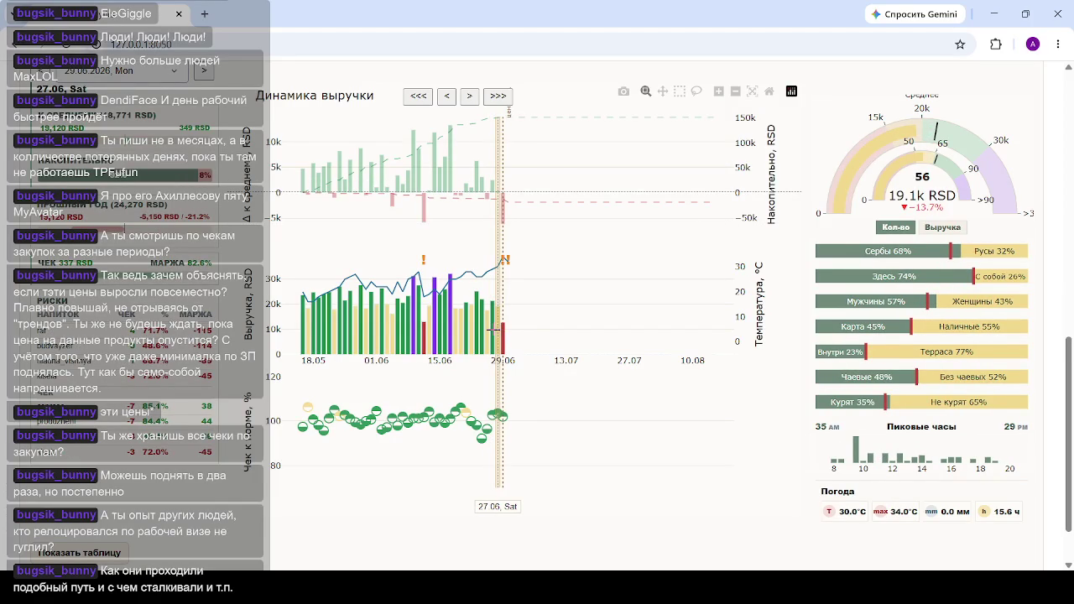
left_click(493, 330)
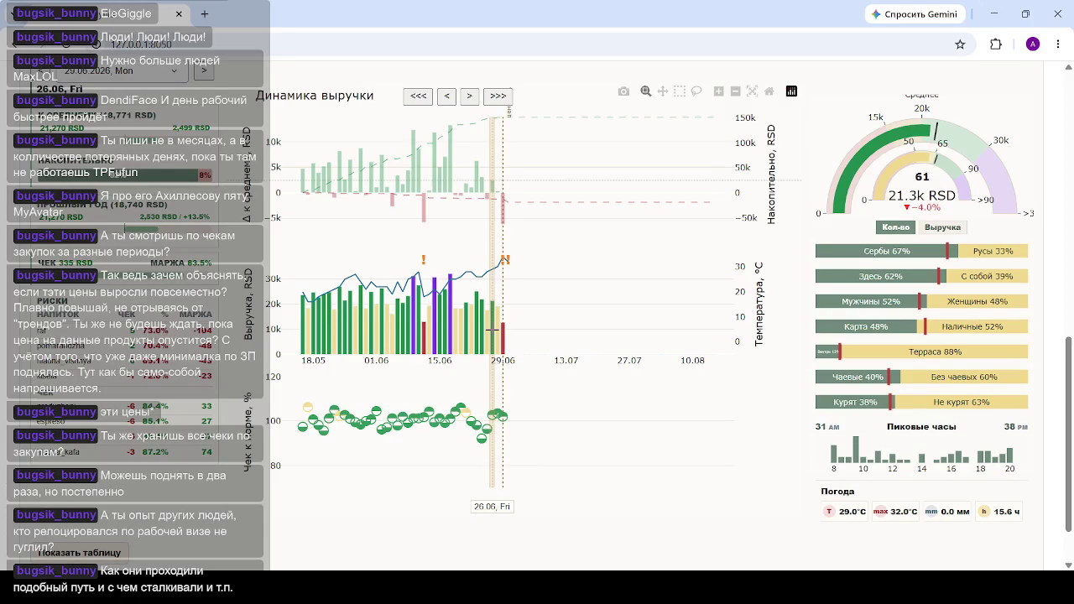
left_click(497, 330)
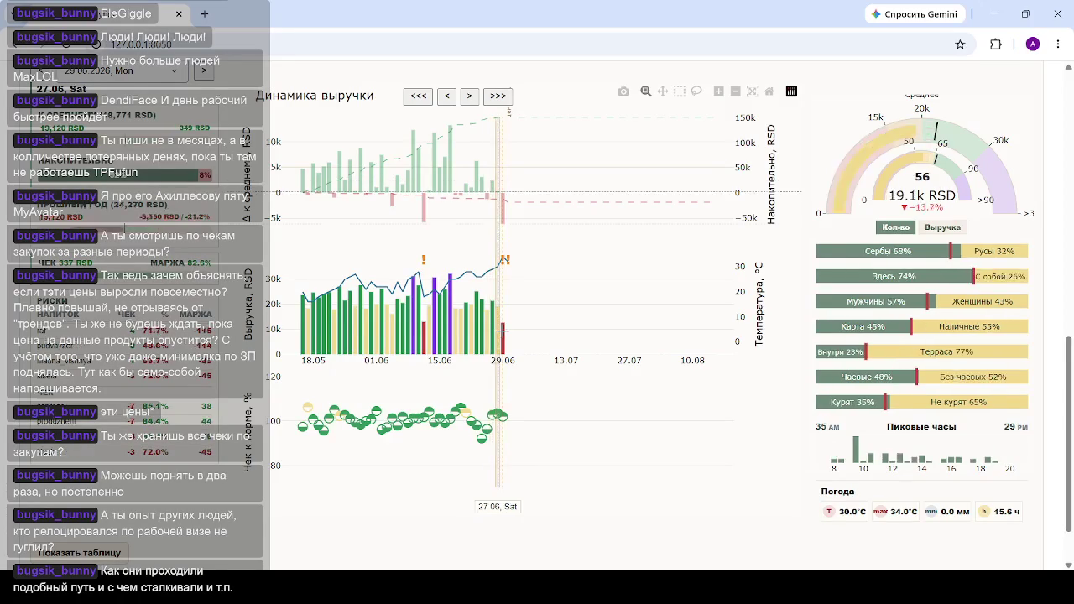
left_click(503, 330)
left_click(499, 331)
left_click(494, 331)
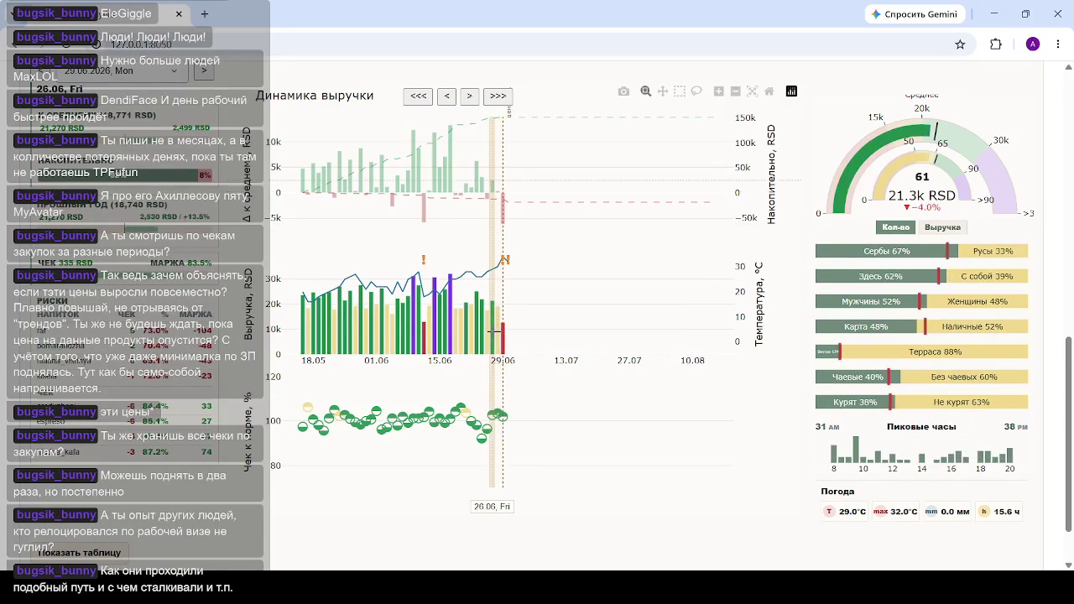
Step back day by day from 25.06 to the 19.06 figures.
left_click(485, 332)
left_click(479, 332)
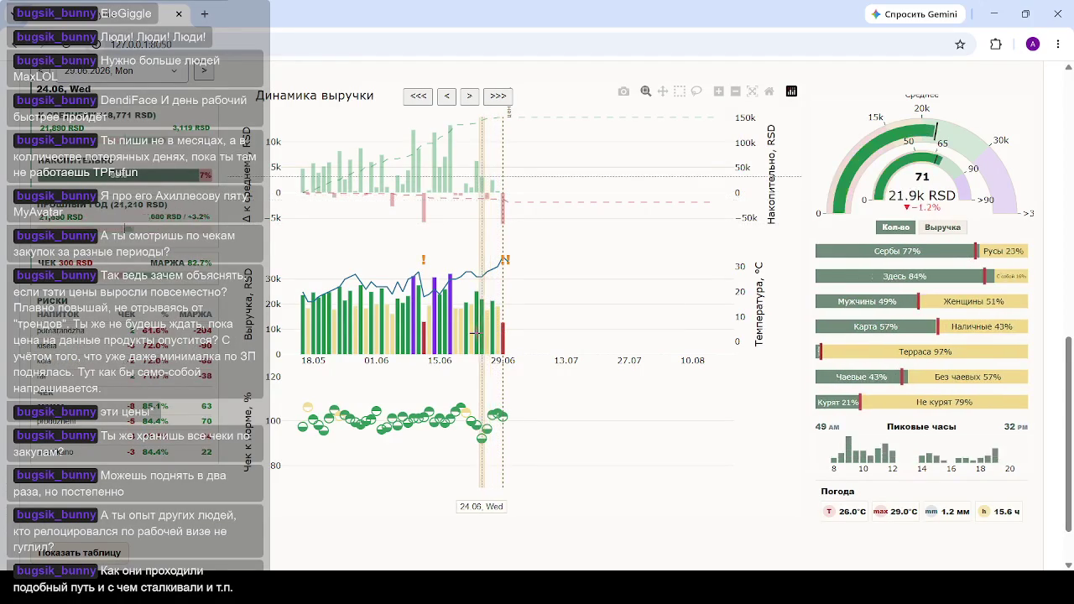
left_click(476, 332)
left_click(473, 333)
left_click(469, 333)
left_click(461, 334)
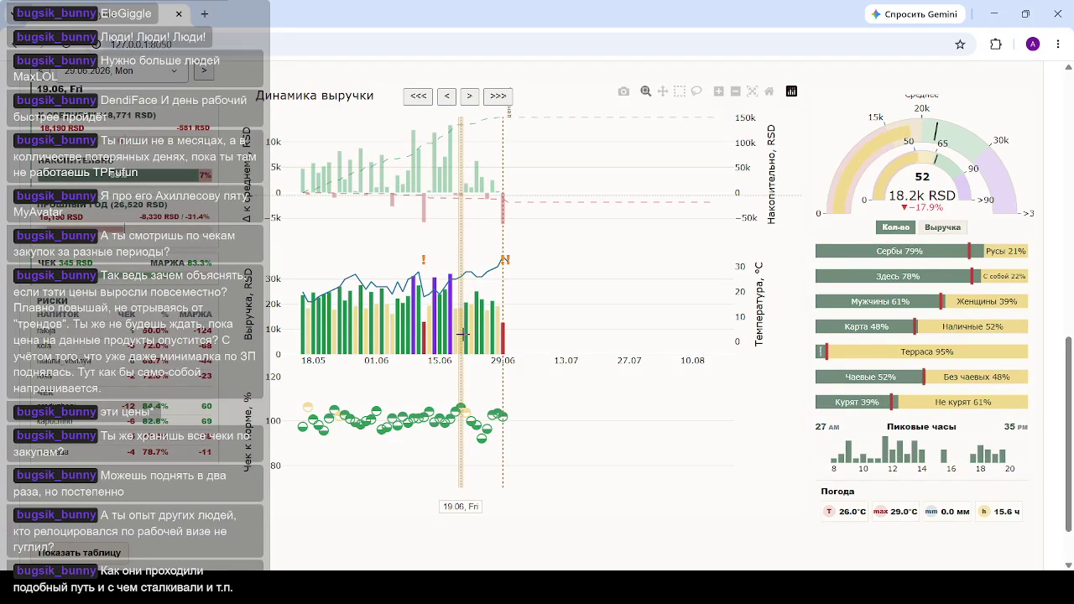
Step forward to 29.06, then show the 27.06, 25.06 and 26.06 figures.
left_click(491, 331)
left_click(495, 331)
left_click(503, 329)
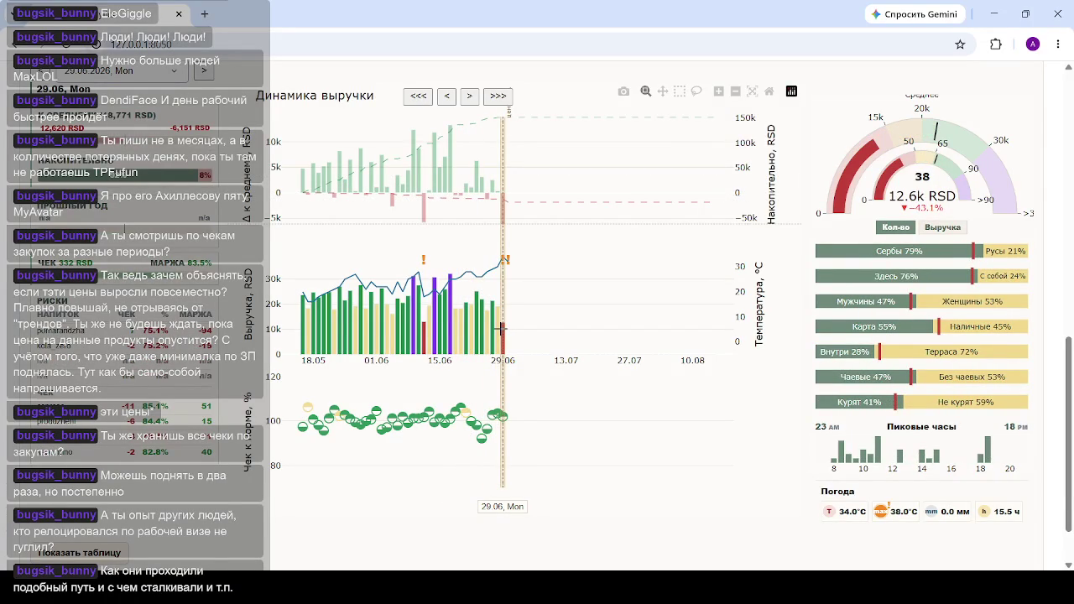
left_click(493, 329)
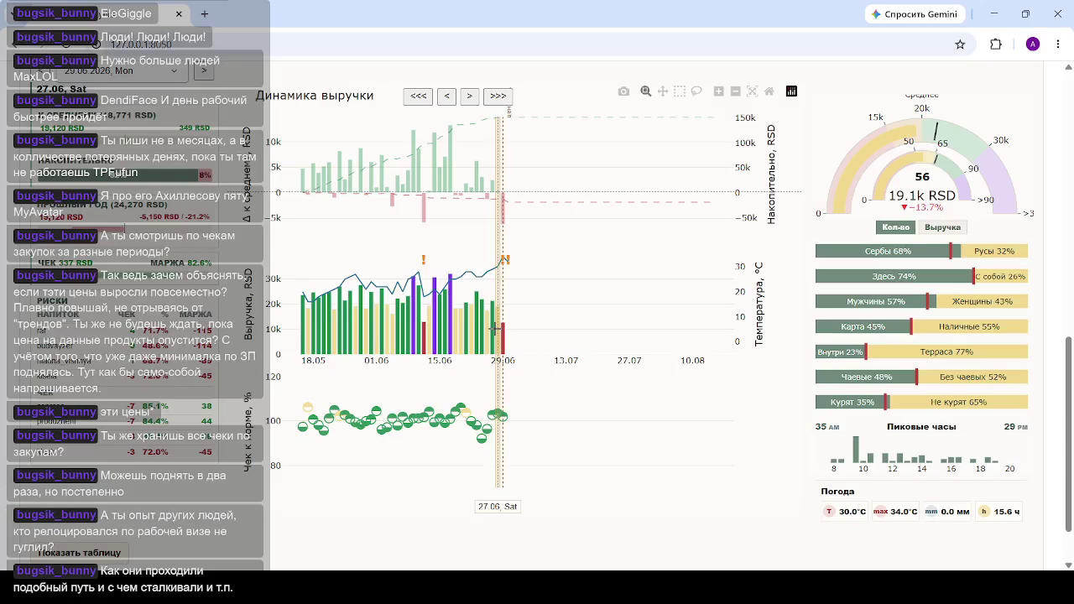
left_click(485, 329)
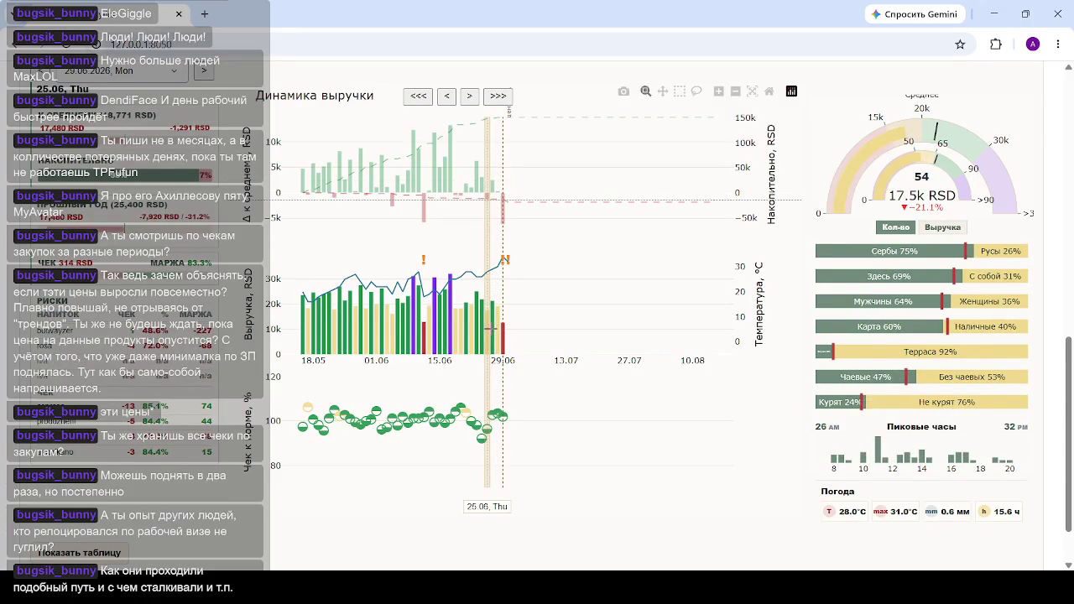
left_click(490, 328)
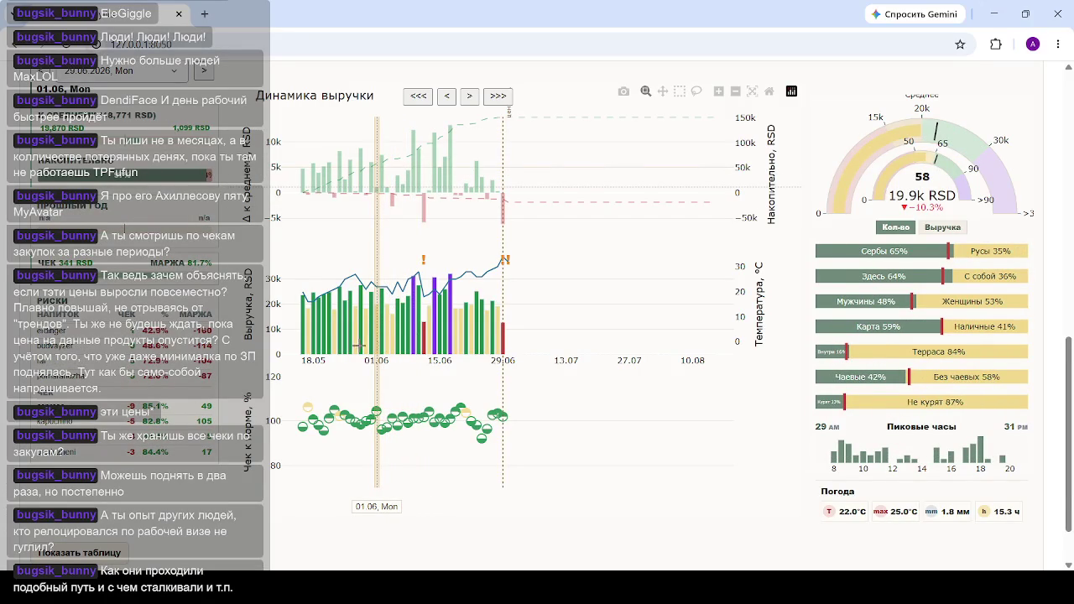
scroll(521, 162, "up", 5)
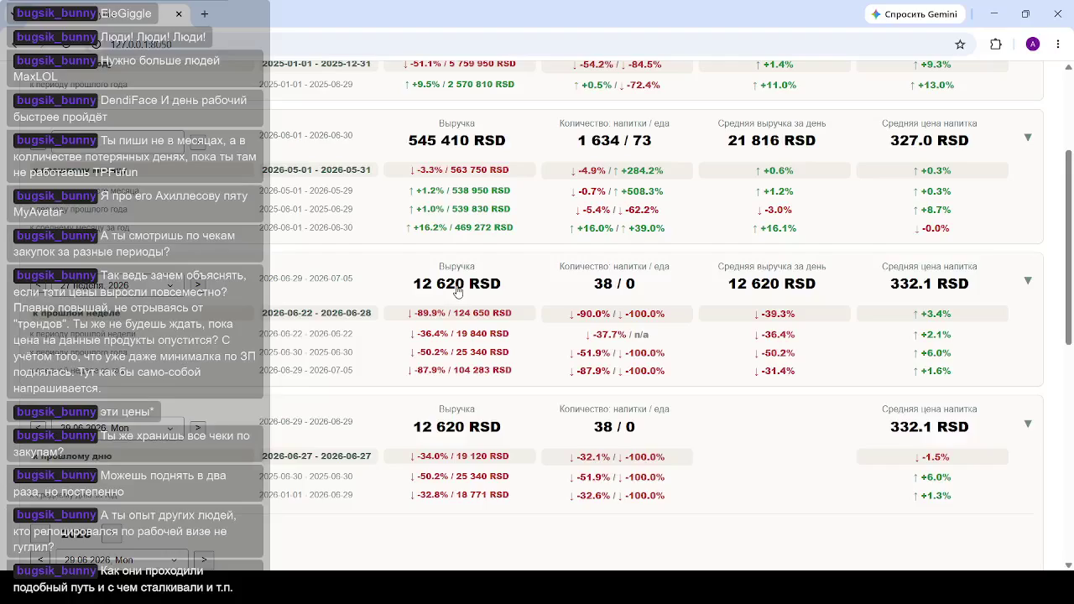
scroll(458, 291, "down", 5)
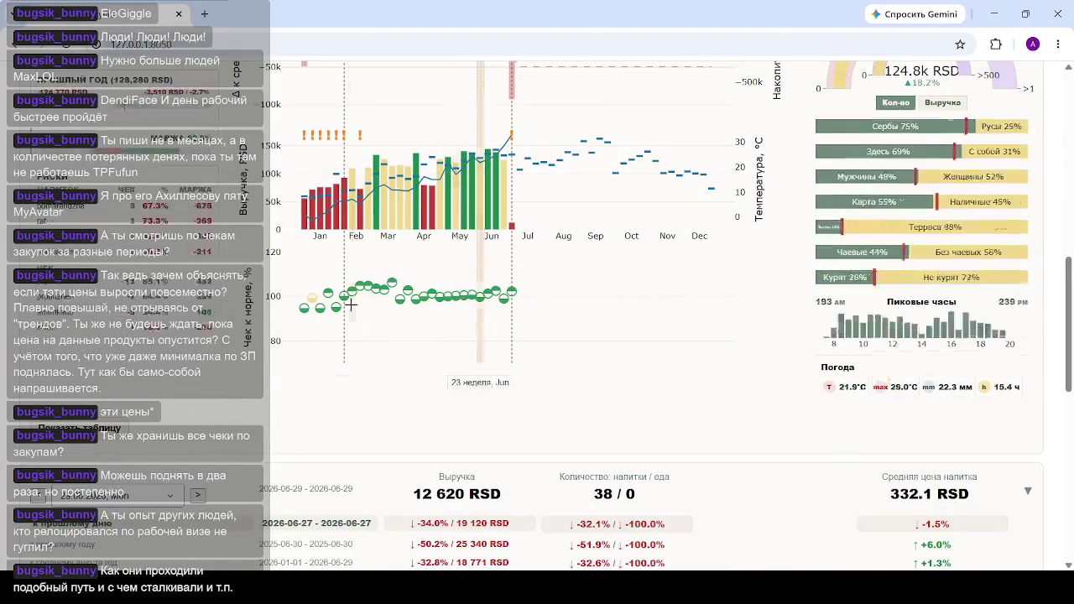
scroll(466, 306, "down", 3)
scroll(466, 305, "down", 5)
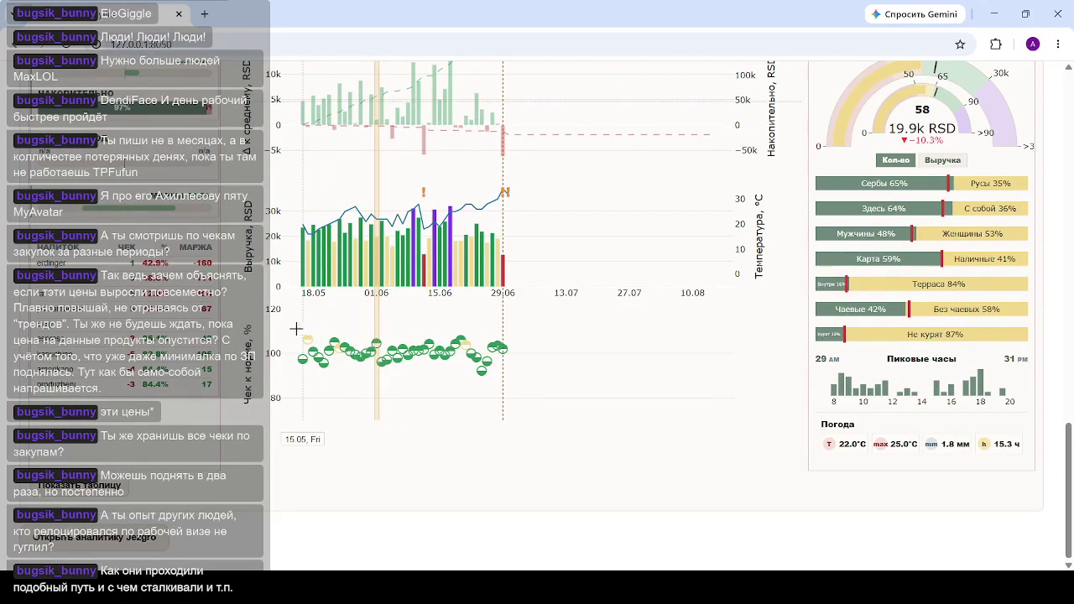
Zoom the daily revenue chart and pan it back to early May.
scroll(292, 310, "down", 2)
scroll(311, 366, "up", 2)
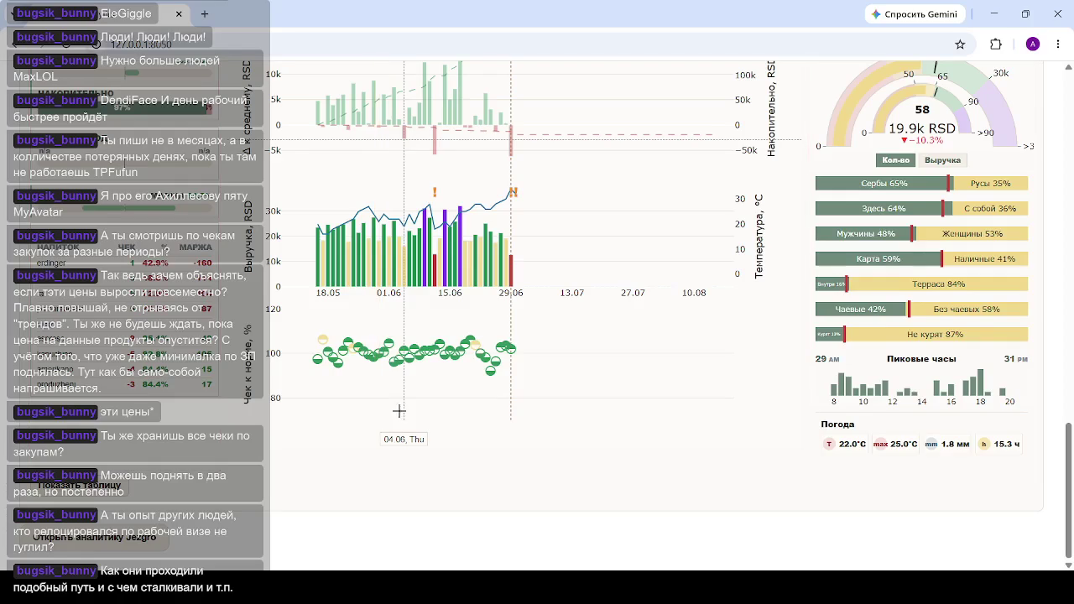
left_click_drag(302, 307, 451, 365)
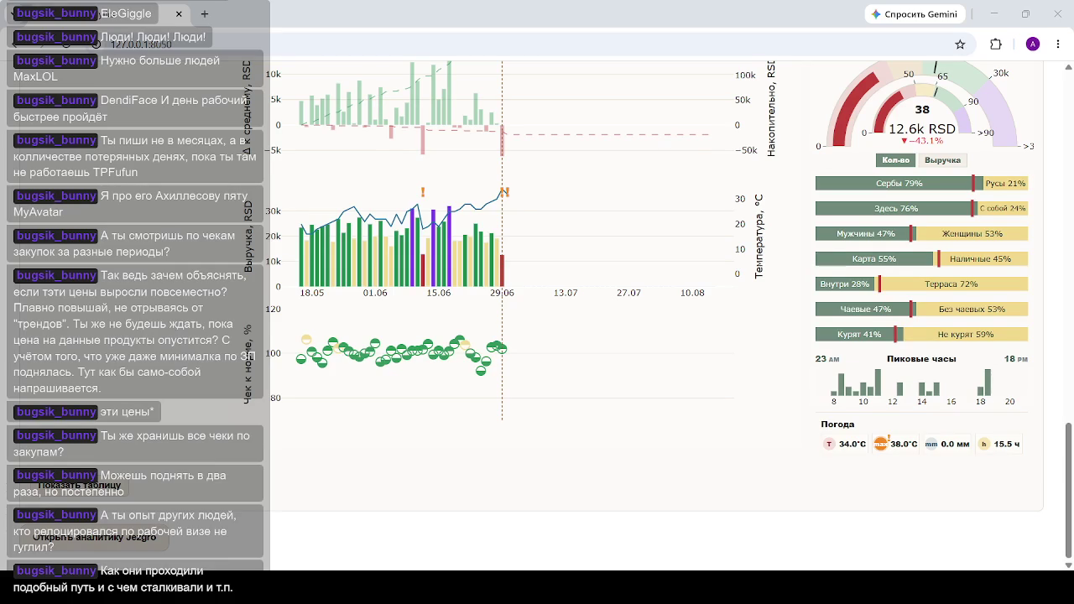
Compare April and February monthly figures, then load the previous year's (2025) monthly revenue.
scroll(630, 510, "up", 10)
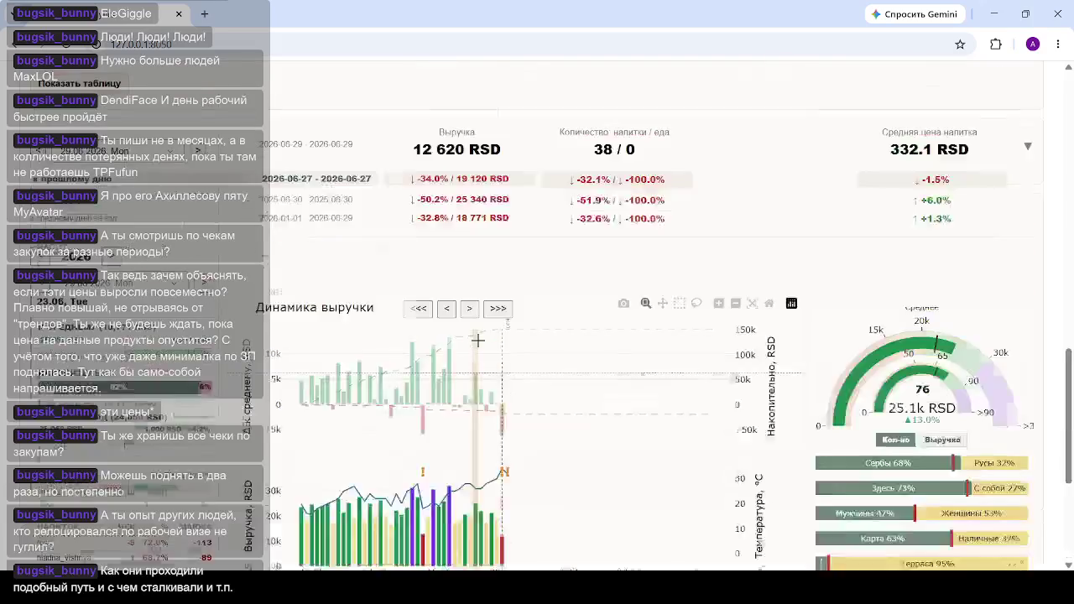
scroll(444, 285, "down", 1)
scroll(461, 319, "up", 3)
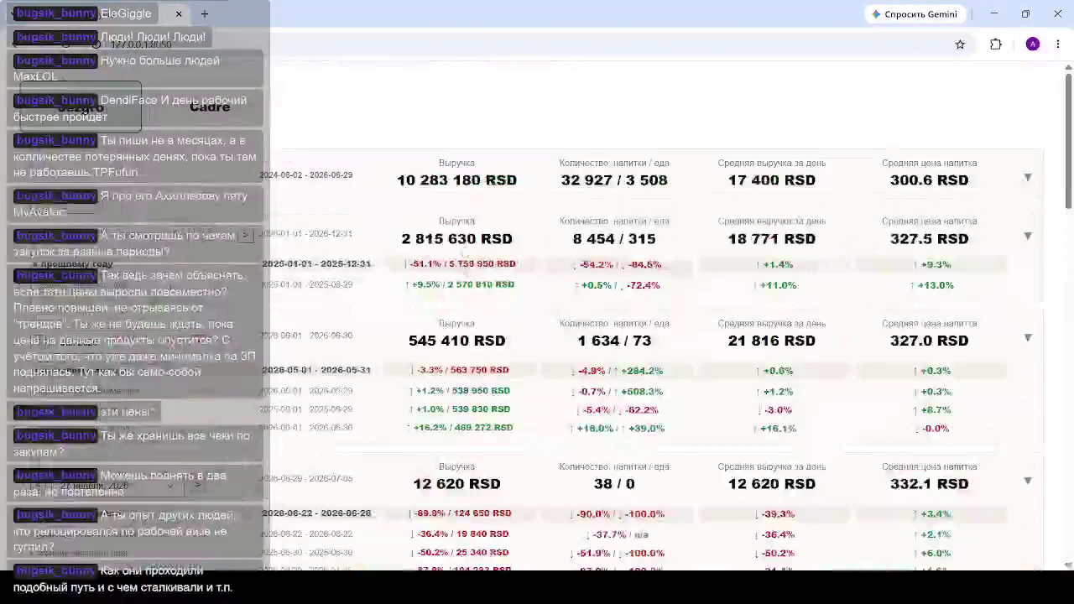
scroll(420, 457, "down", 4)
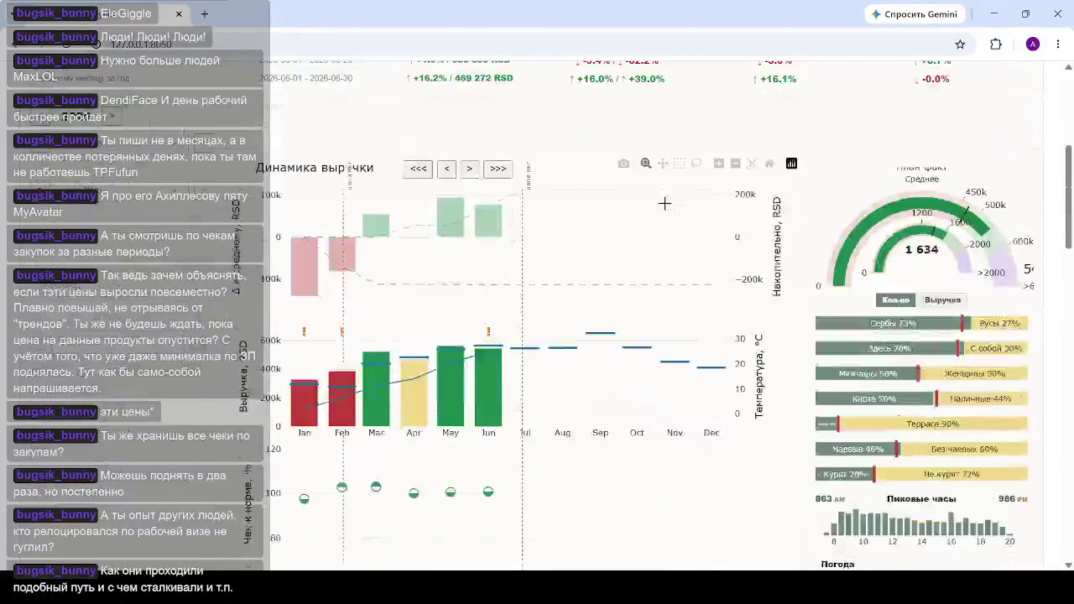
left_click(420, 456)
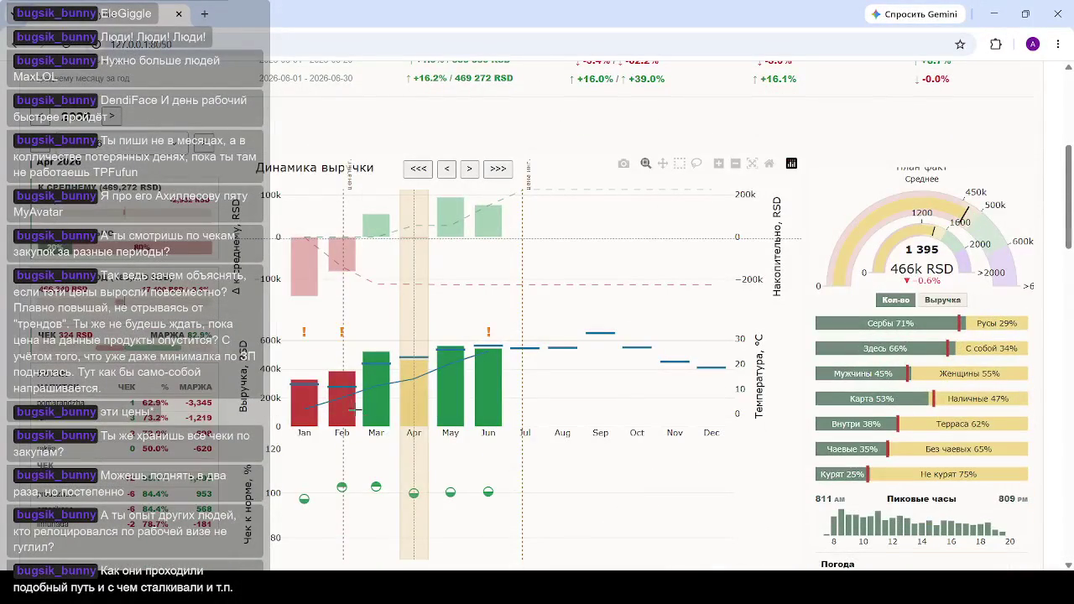
left_click(346, 403)
left_click(429, 215)
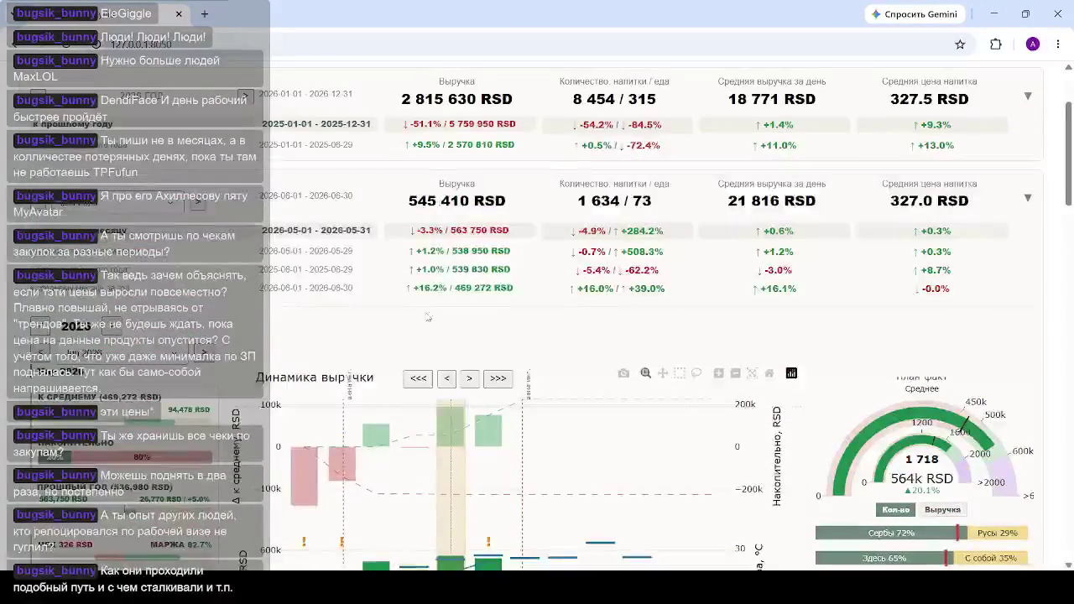
scroll(383, 209, "down", 3)
left_click(660, 245)
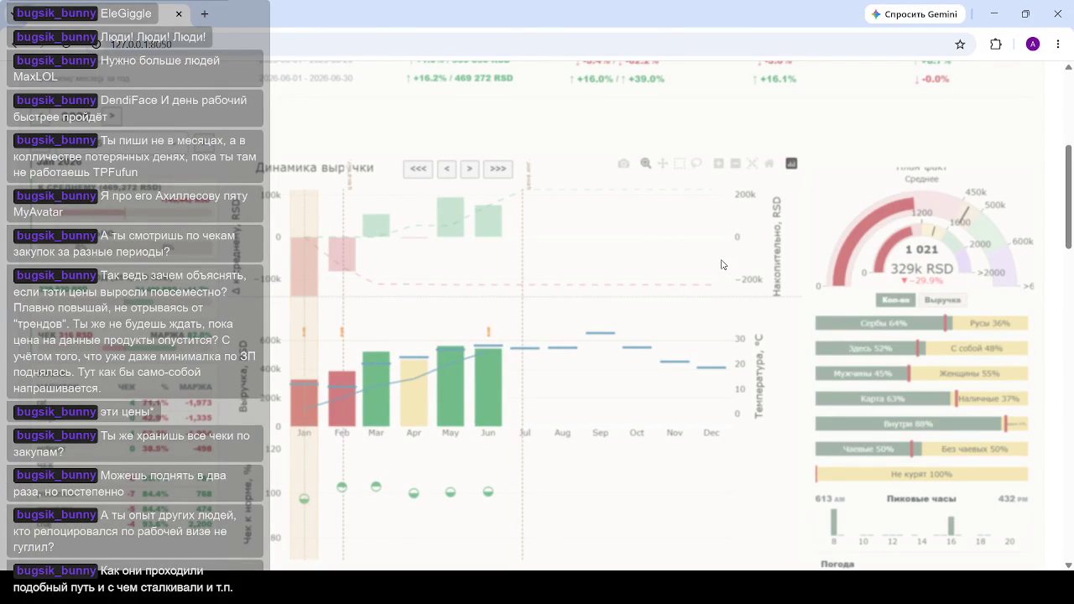
Show April 2025's figures, then move the monthly revenue chart forward to 2026.
left_click(412, 394)
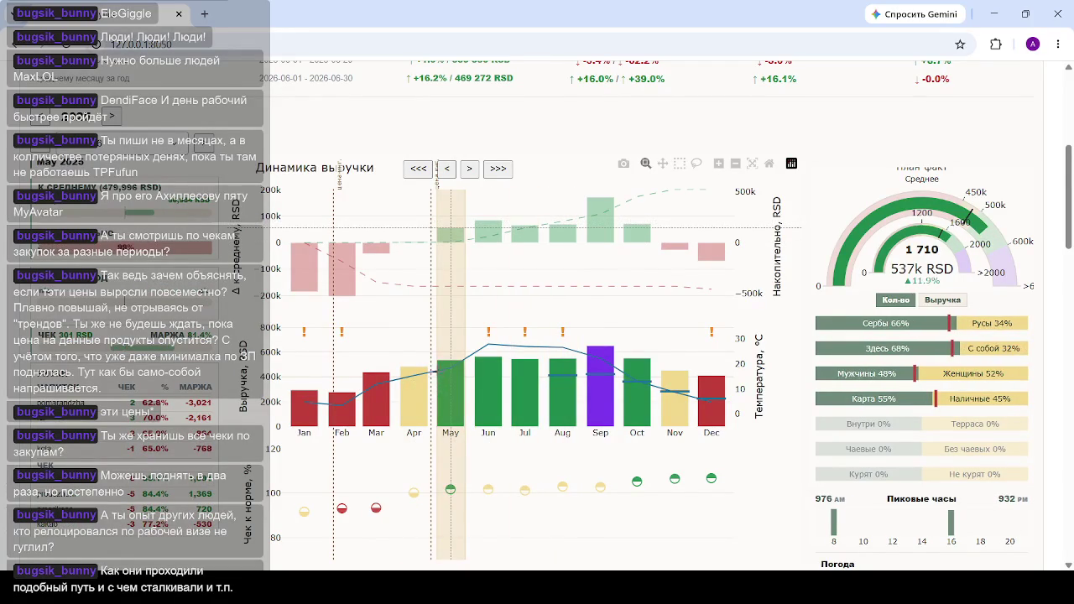
scroll(442, 367, "down", 1)
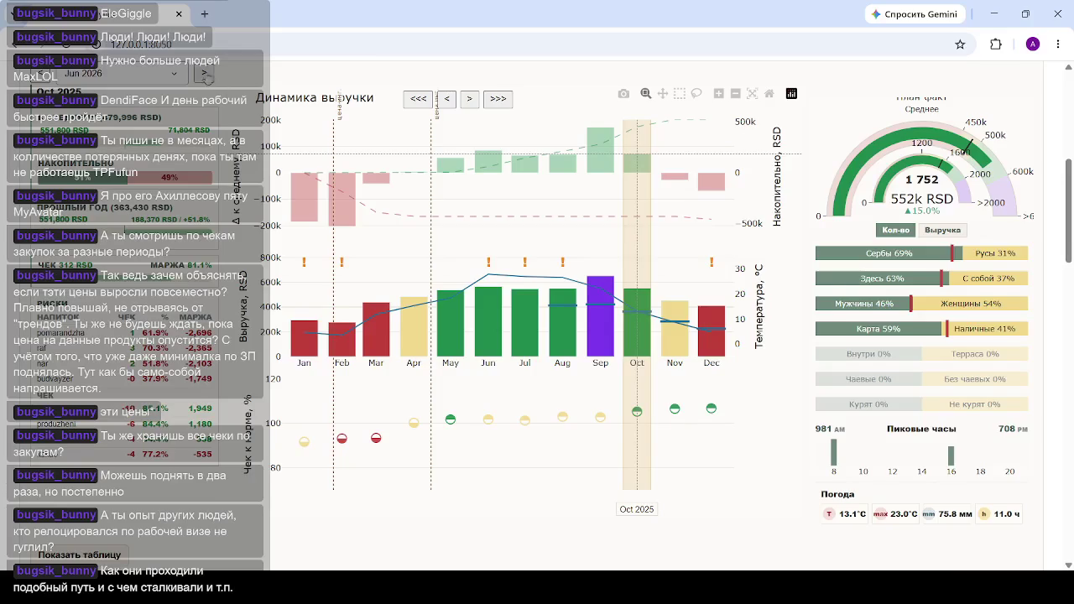
scroll(685, 328, "up", 2)
left_click(112, 187)
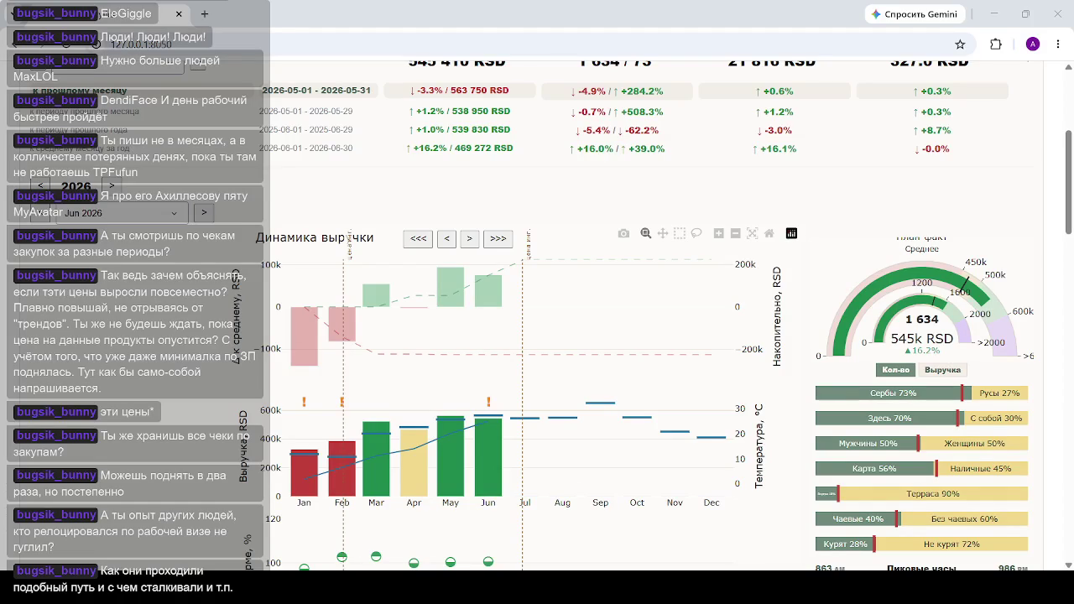
Open June 2026's daily breakdown and select 29.06: count 76, 25.1k RSD, up 13.0%.
left_click(494, 323)
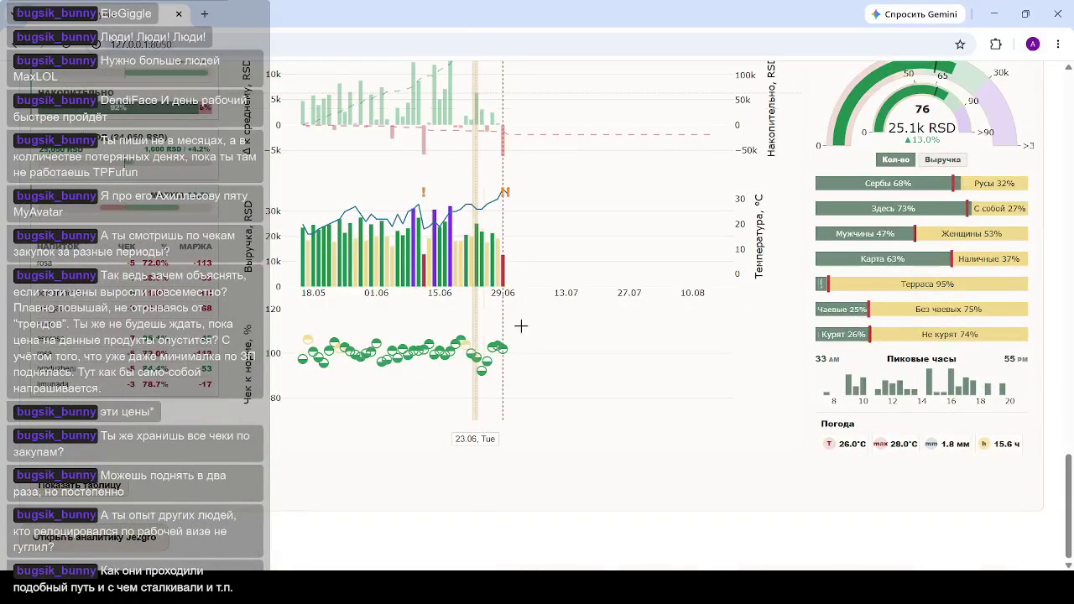
left_click(511, 356)
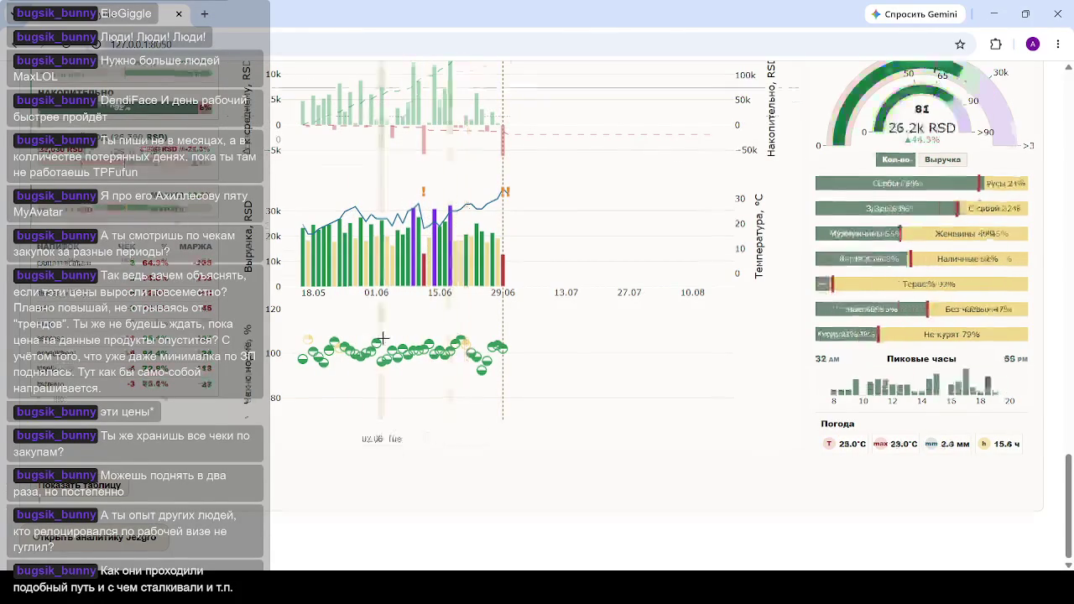
Scroll back up to the daily revenue chart's period navigation.
scroll(465, 348, "up", 3)
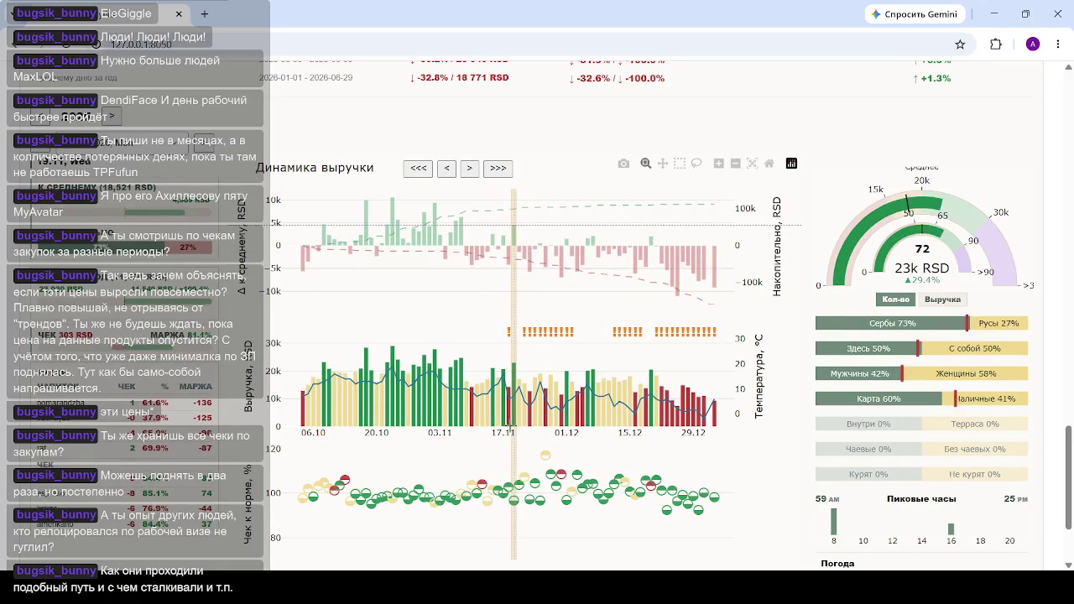
Scroll through the summary tables and down to the gauges for 29.06 (12.6k RSD, down 43.1%).
scroll(472, 394, "down", 2)
scroll(405, 338, "up", 4)
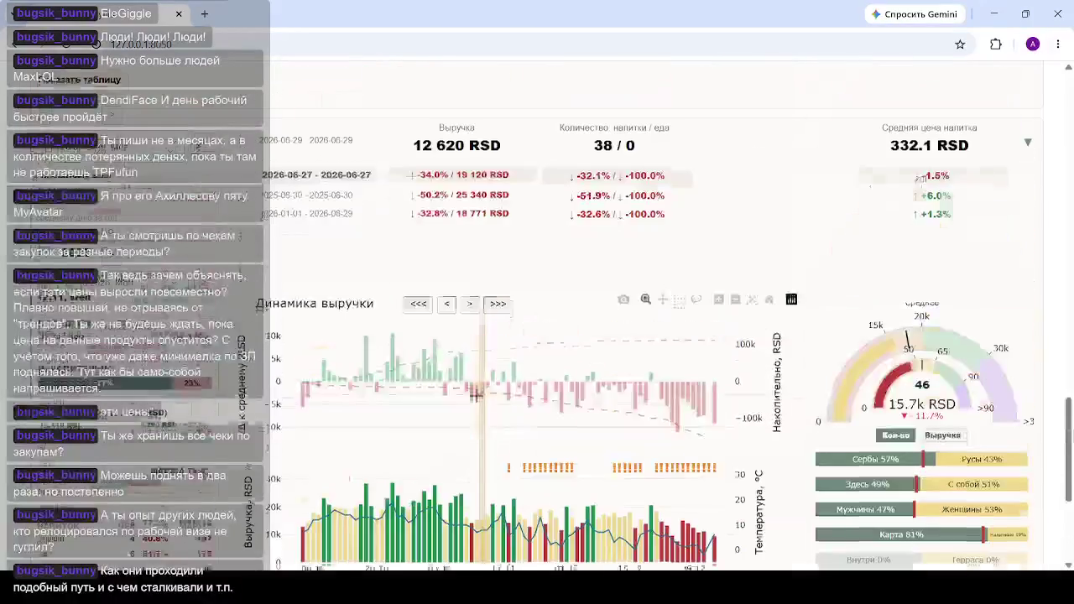
scroll(404, 338, "up", 4)
scroll(361, 375, "down", 4)
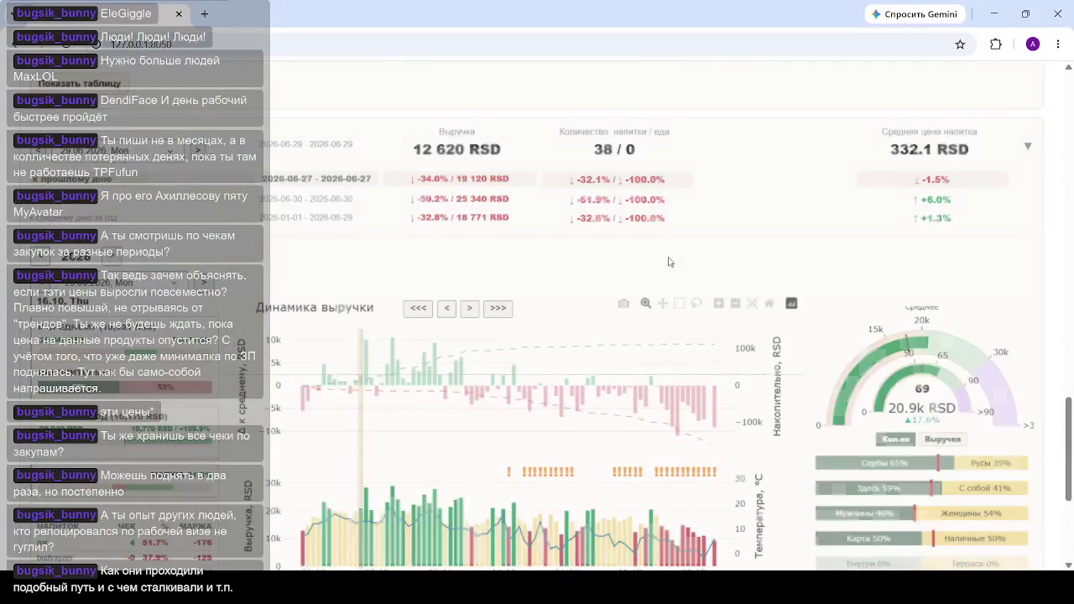
scroll(455, 407, "down", 3)
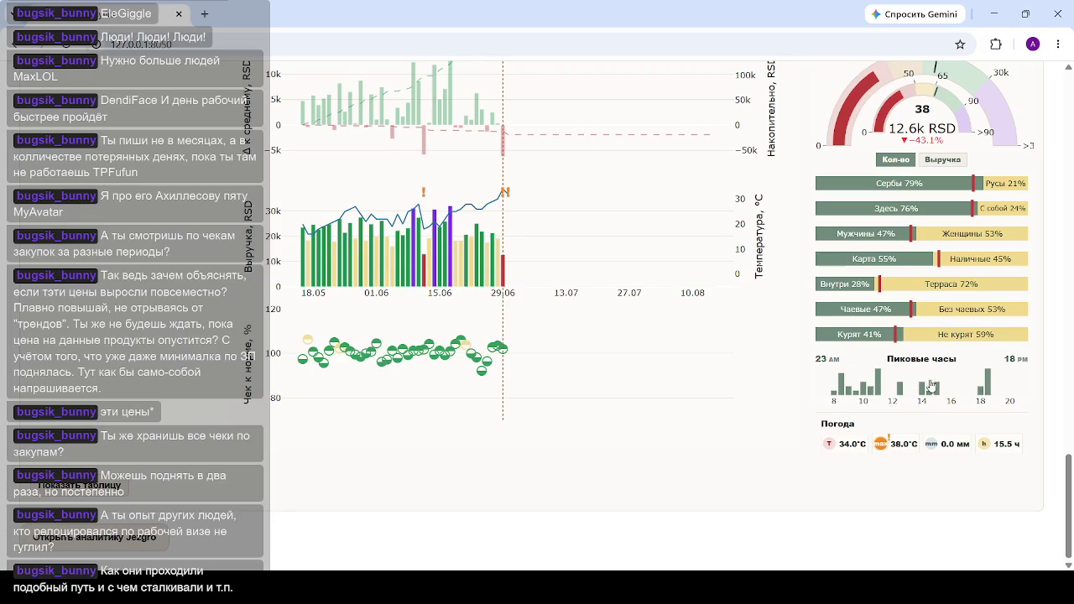
mouse_move(926, 390)
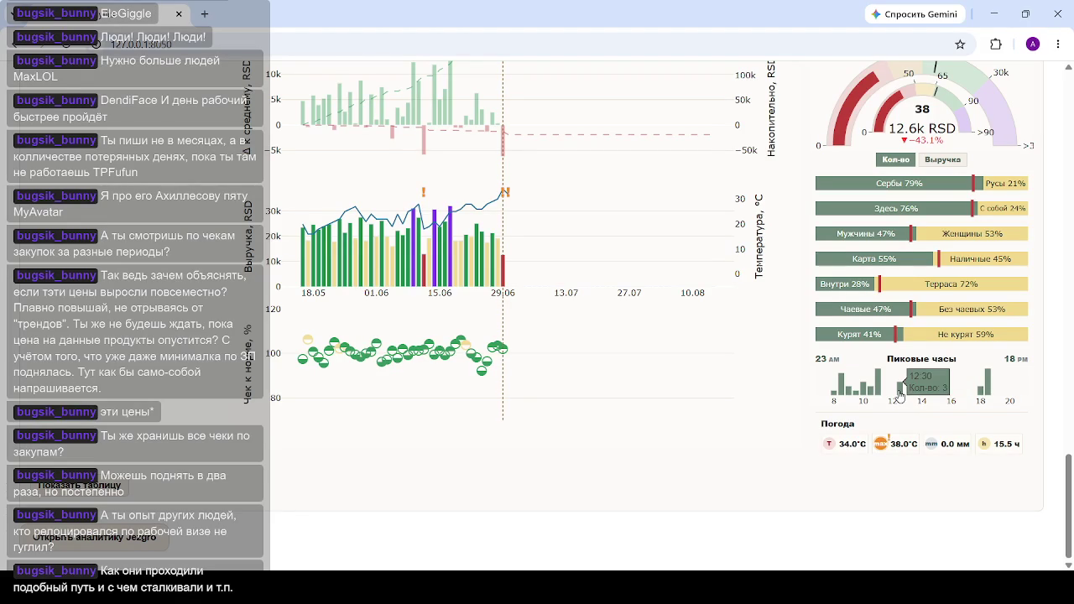
mouse_move(902, 392)
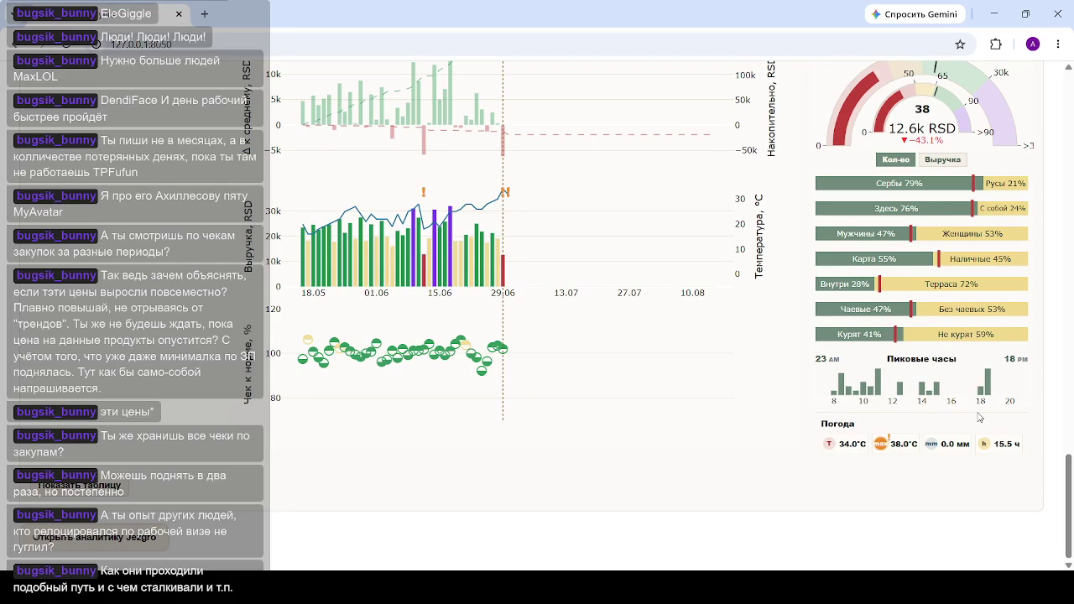
Scroll down to the monthly income, expenses and profit charts, showing July 2025's 108,939 RSD profit.
mouse_move(989, 387)
scroll(503, 276, "up", 6)
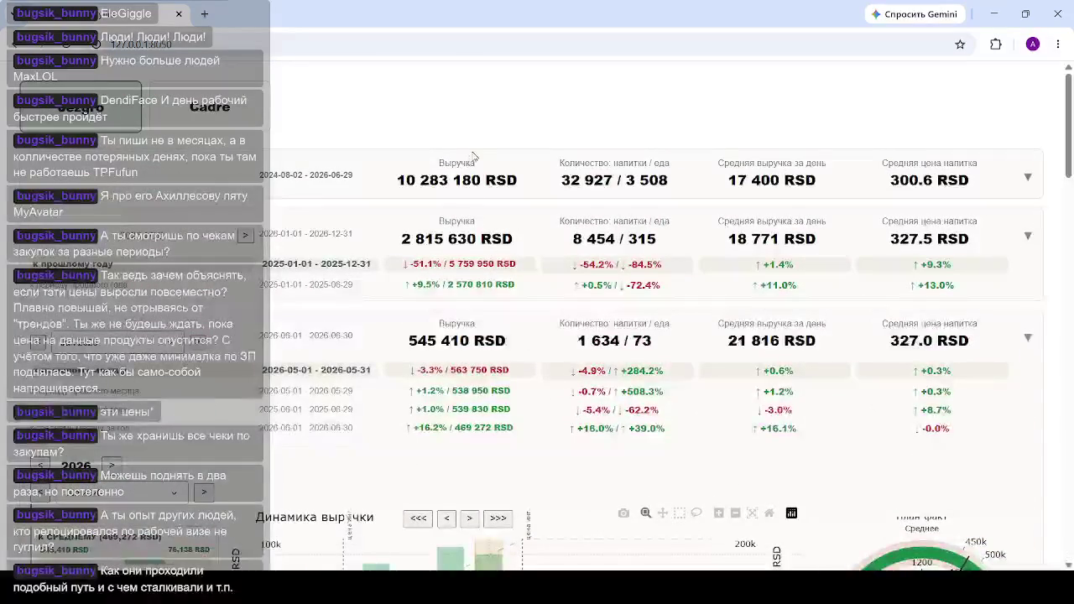
scroll(587, 336, "down", 3)
scroll(619, 359, "down", 3)
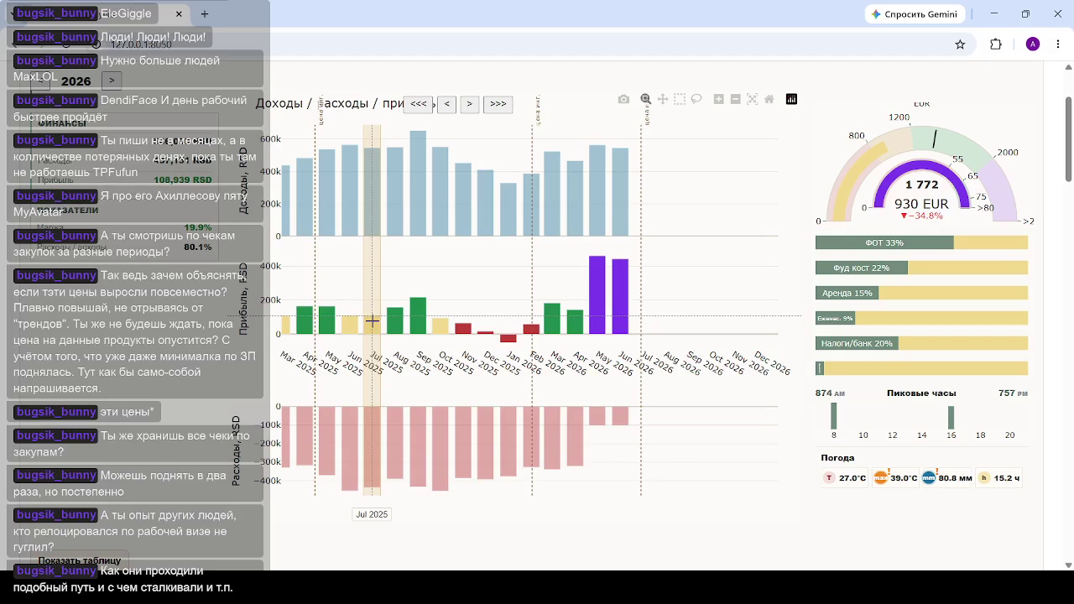
Select the August 2025 bar to show its details in the side panels.
left_click(391, 319)
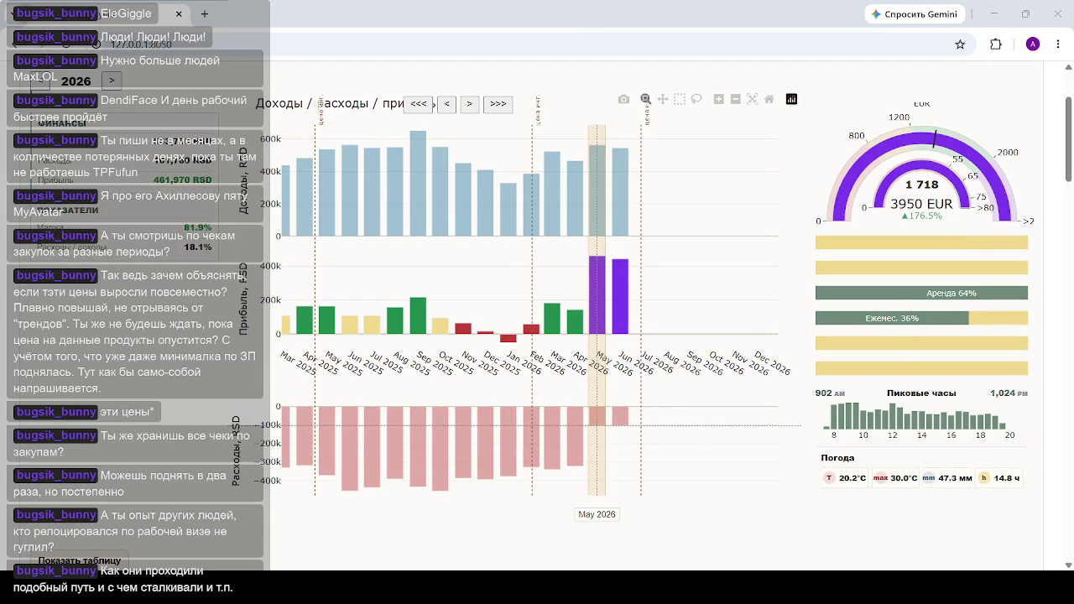
Scroll down to the revenue charts and switch the daily view's year from 2026 to 2025.
scroll(440, 415, "down", 5)
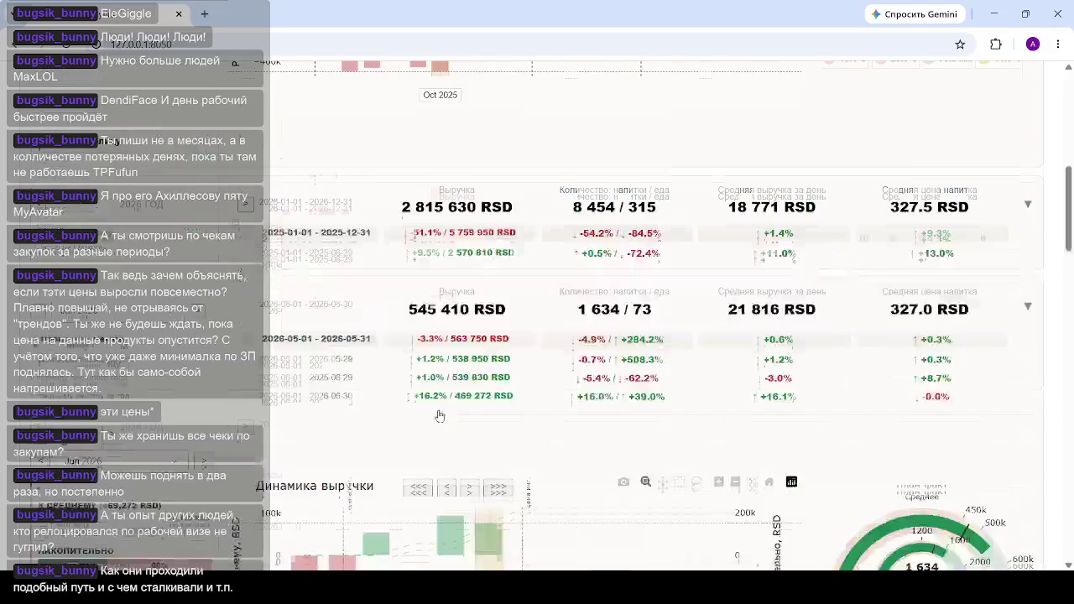
scroll(439, 416, "down", 8)
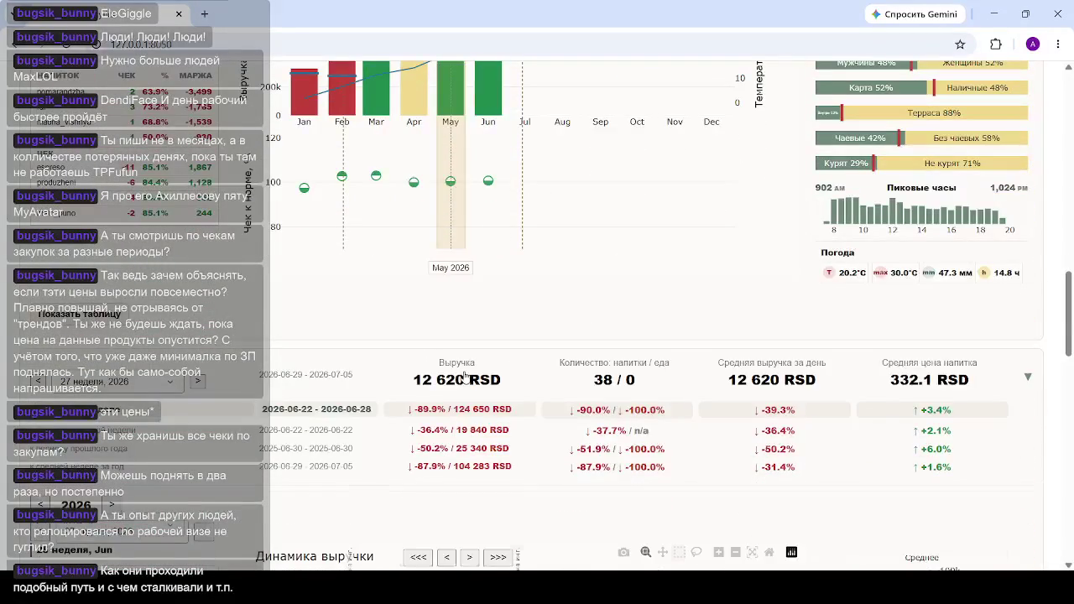
scroll(586, 373, "down", 4)
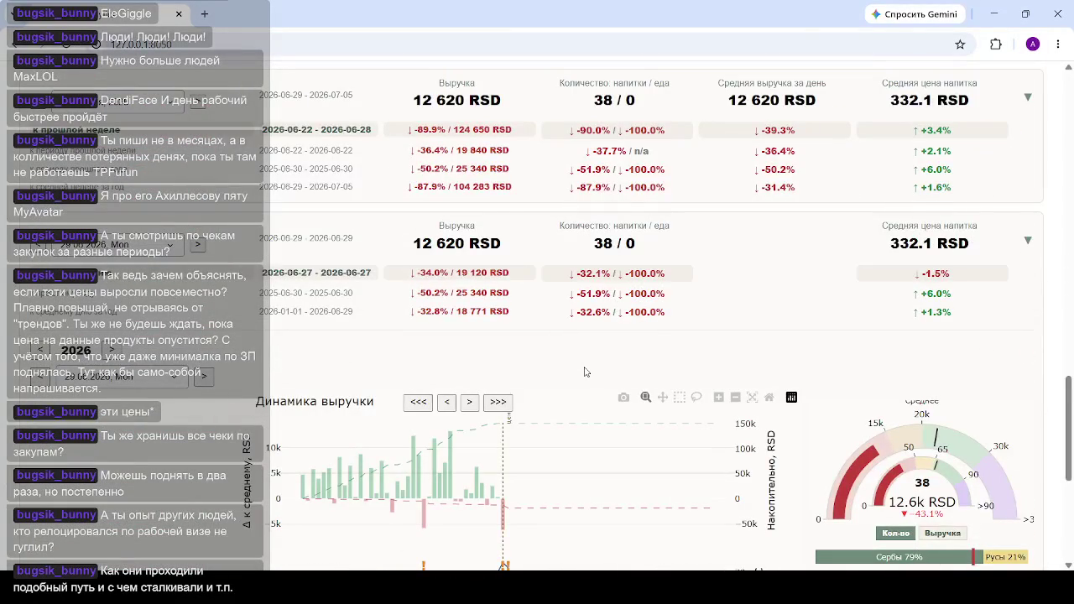
scroll(585, 373, "down", 3)
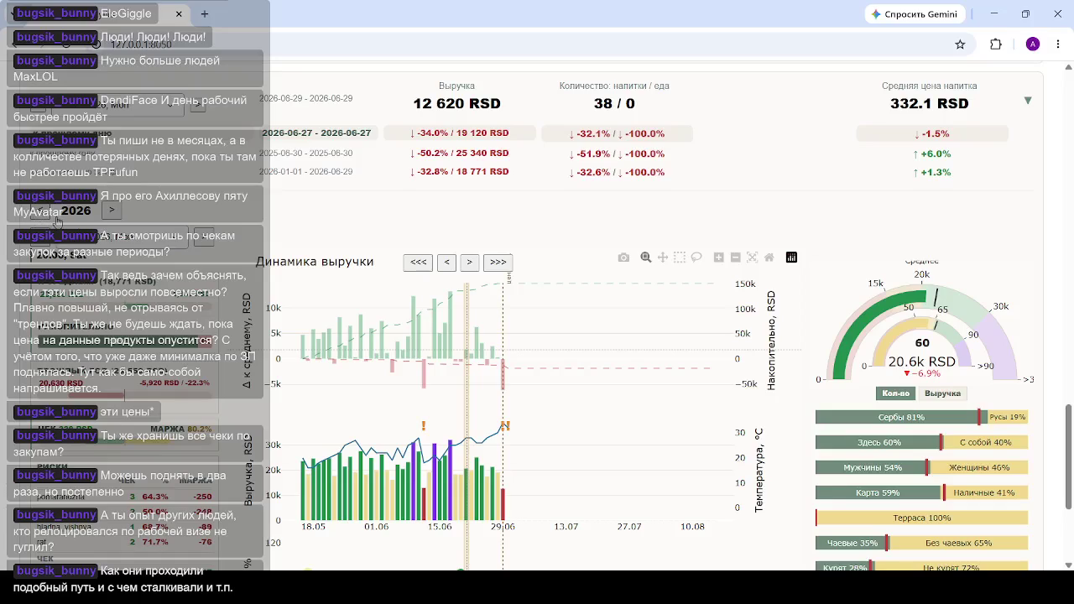
left_click(186, 245)
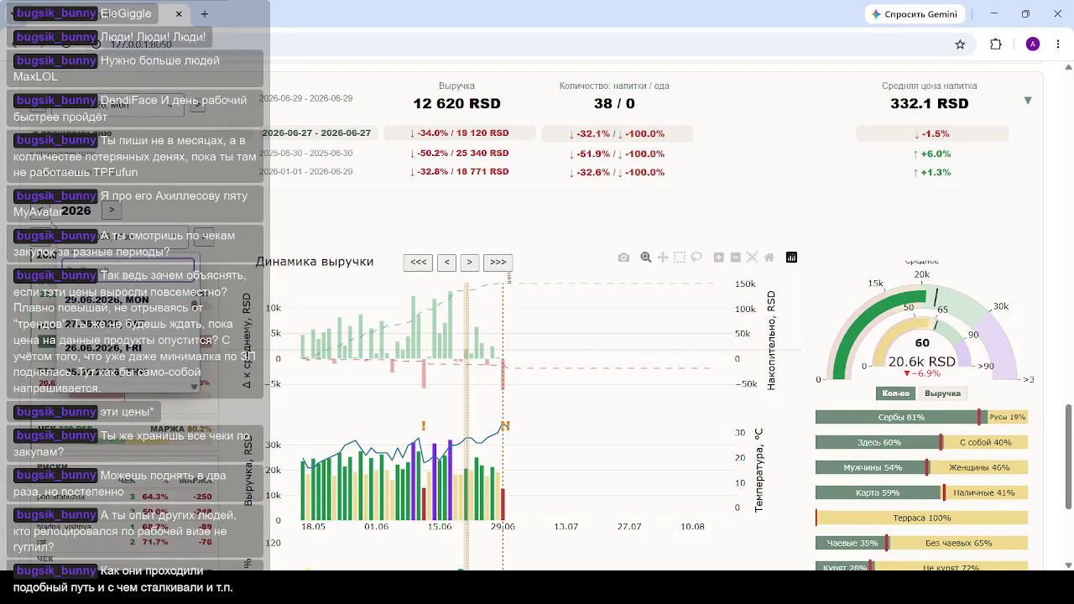
left_click(45, 212)
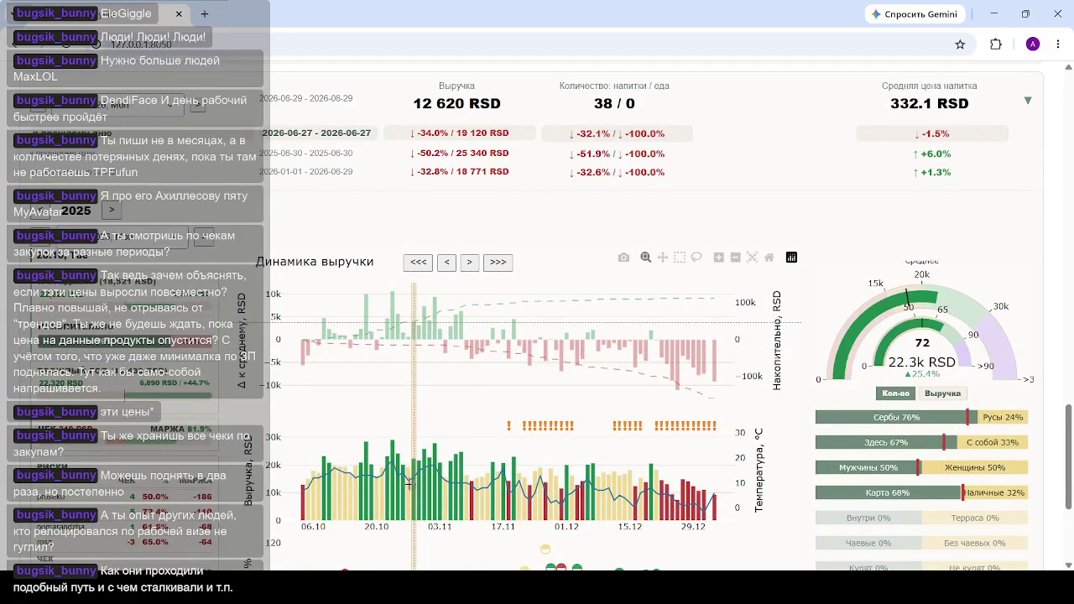
scroll(411, 465, "down", 2)
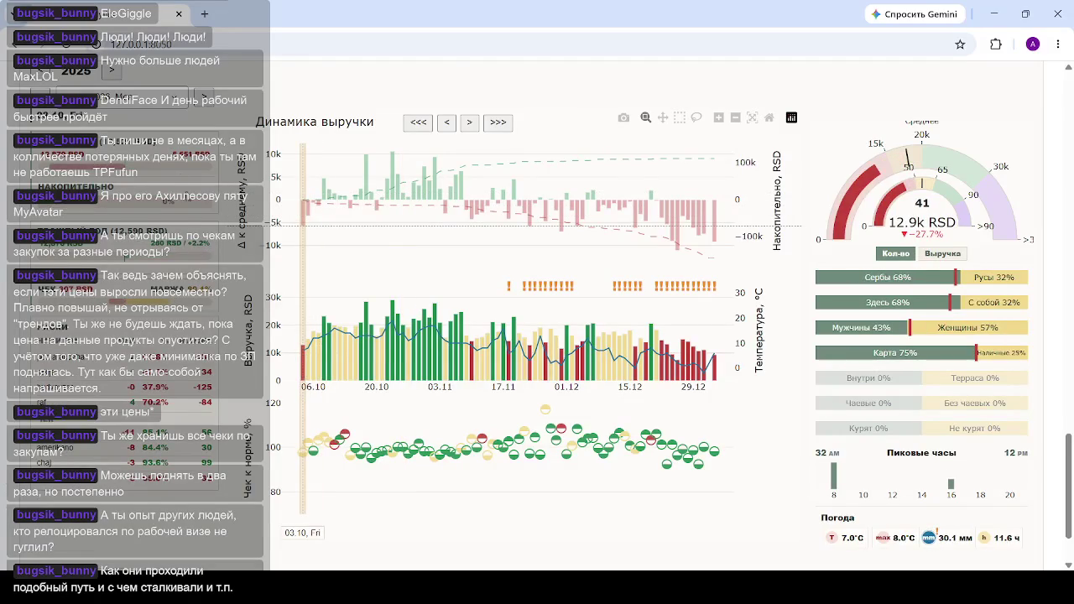
scroll(454, 210, "up", 1)
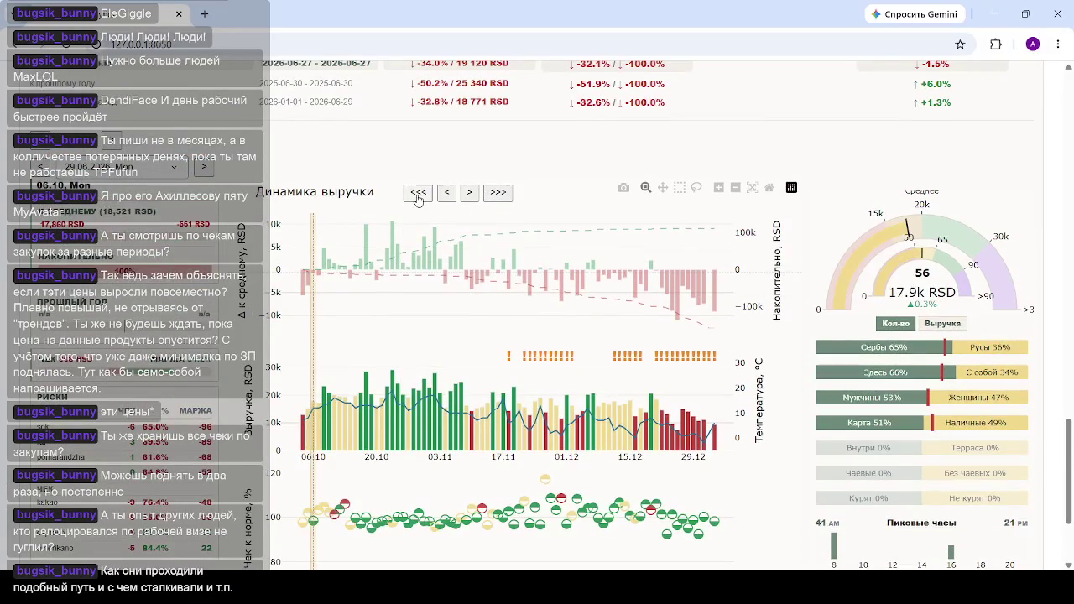
left_click(419, 194)
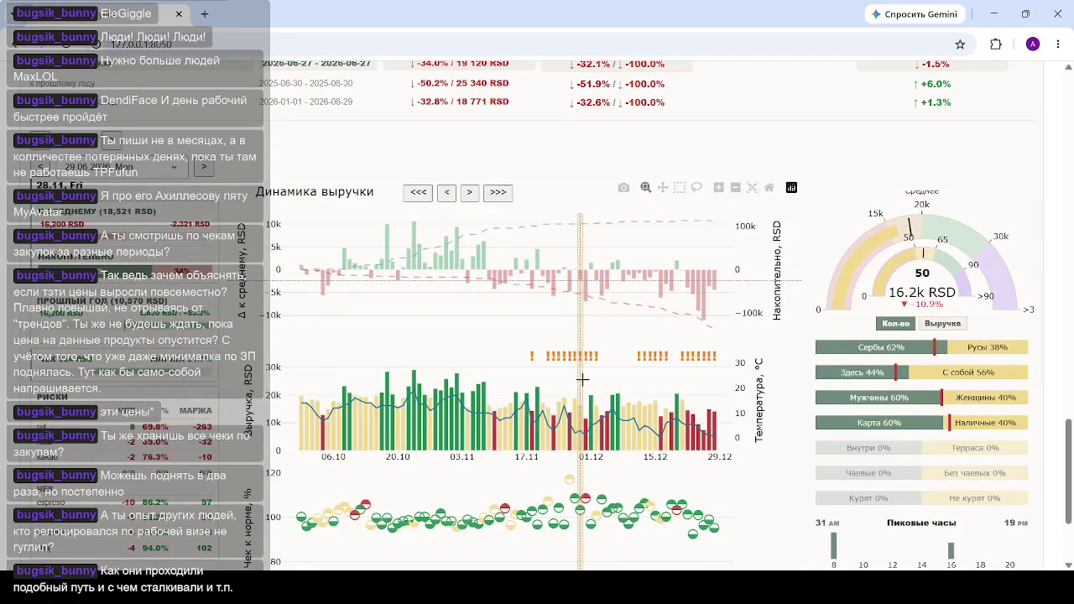
scroll(431, 349, "down", 2)
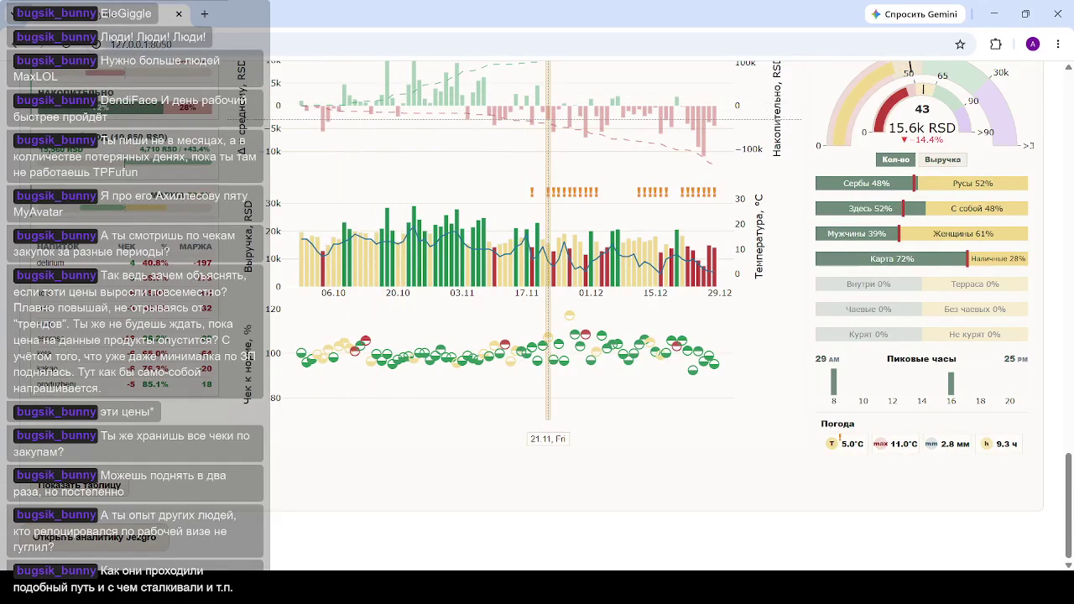
scroll(545, 277, "up", 2)
scroll(537, 302, "down", 2)
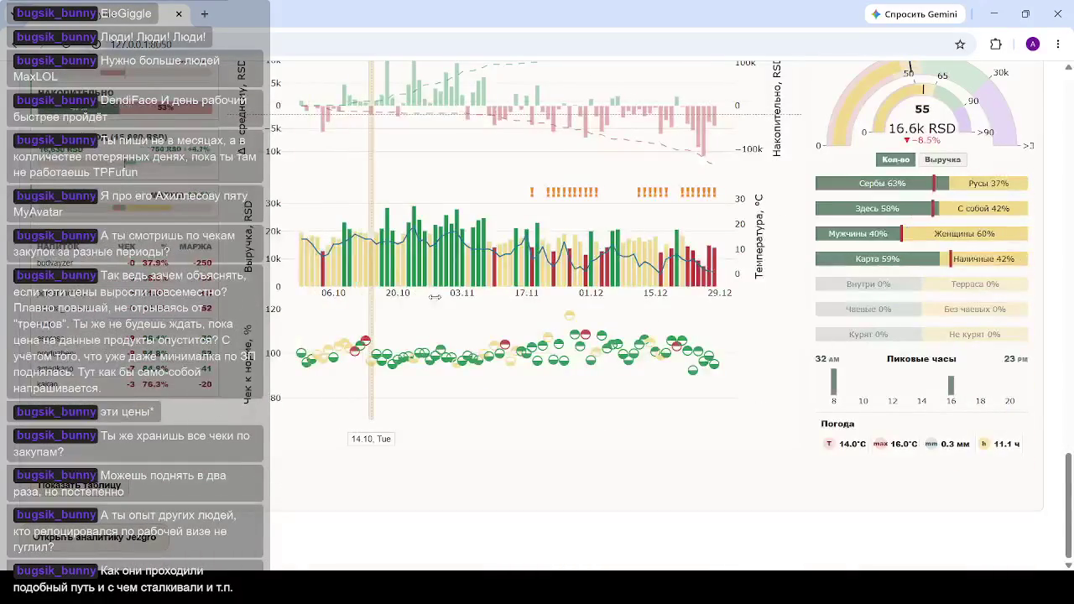
scroll(209, 217, "up", 3)
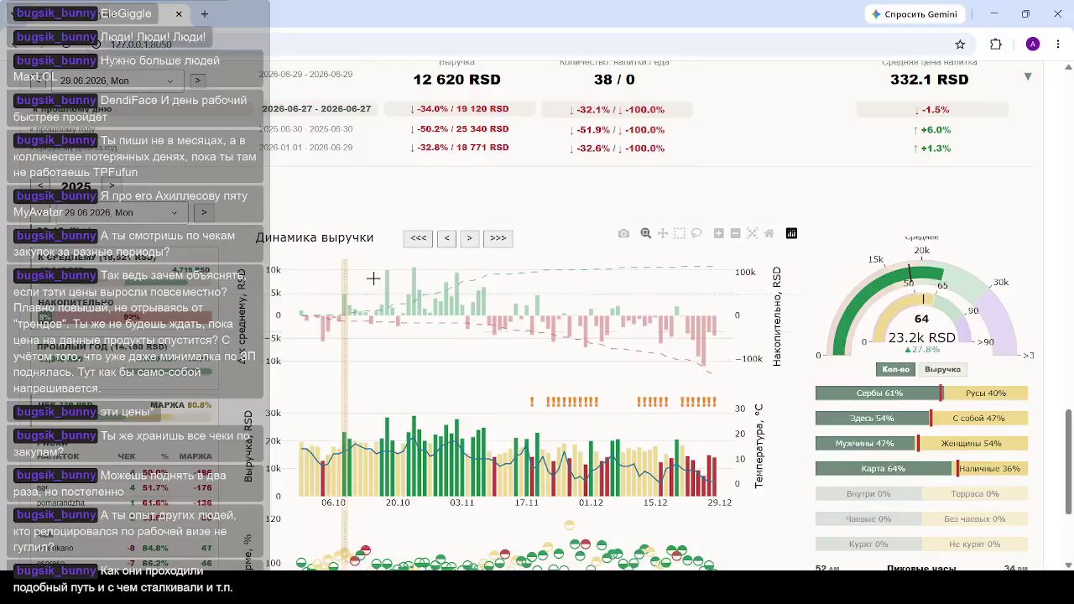
scroll(372, 280, "up", 5)
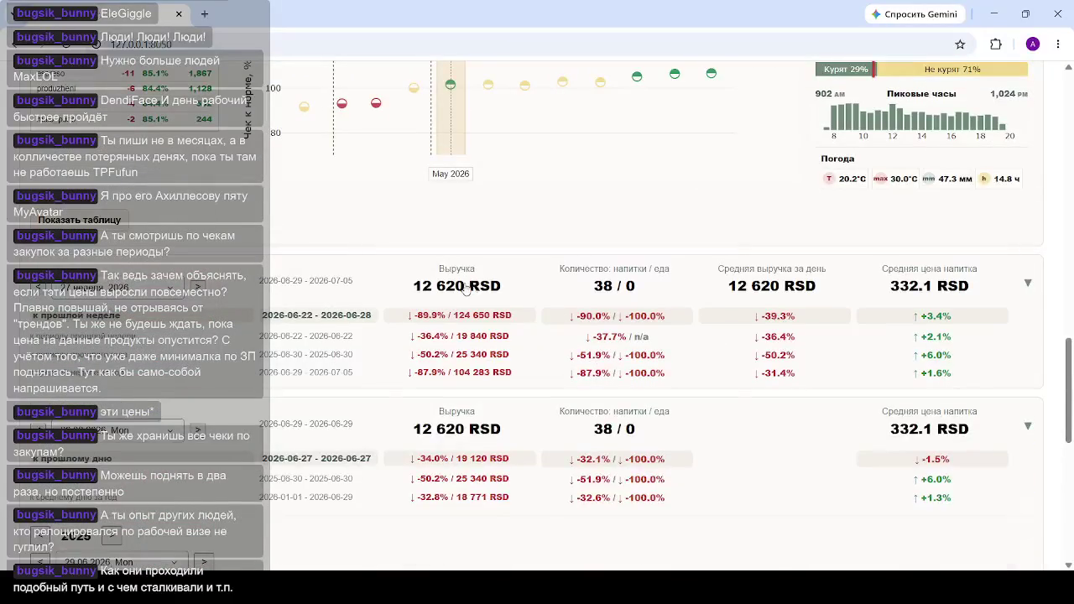
Extend the weekly revenue charts back to January so they cover all of 2026.
scroll(520, 286, "down", 3)
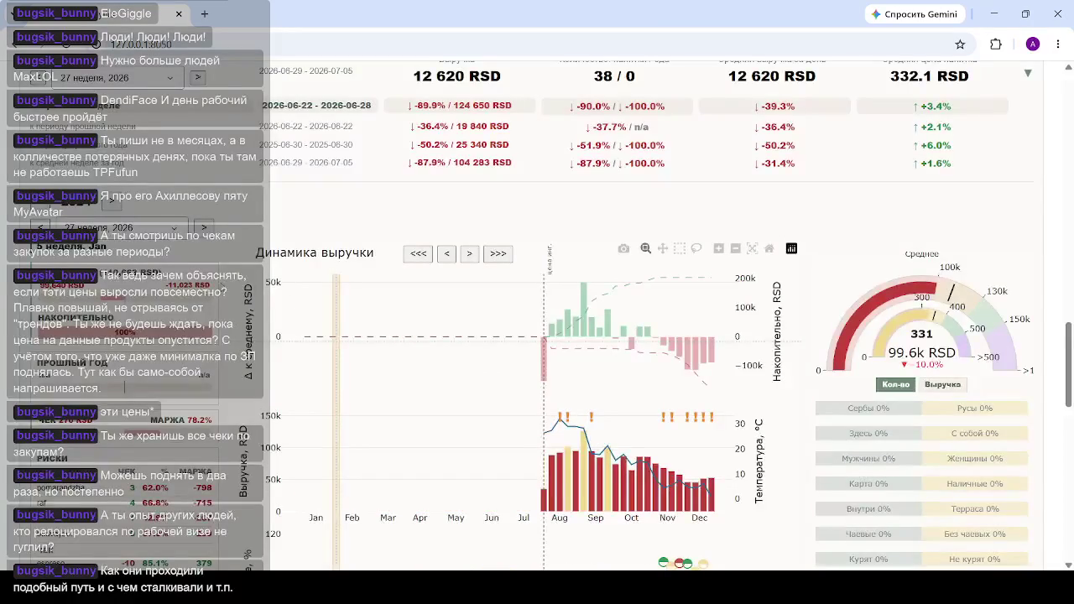
left_click(109, 203)
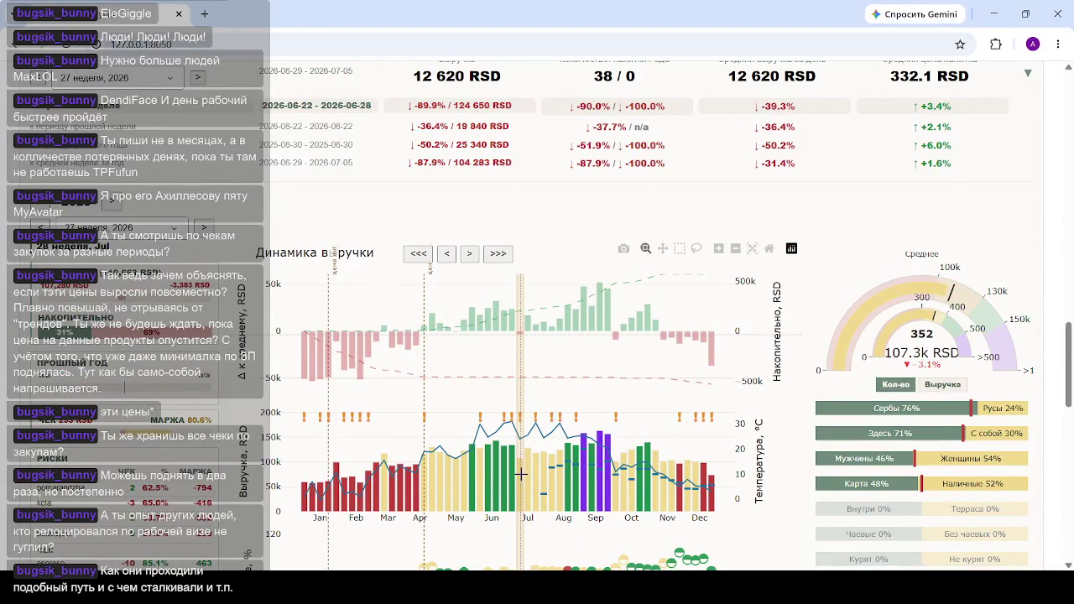
scroll(520, 453, "down", 2)
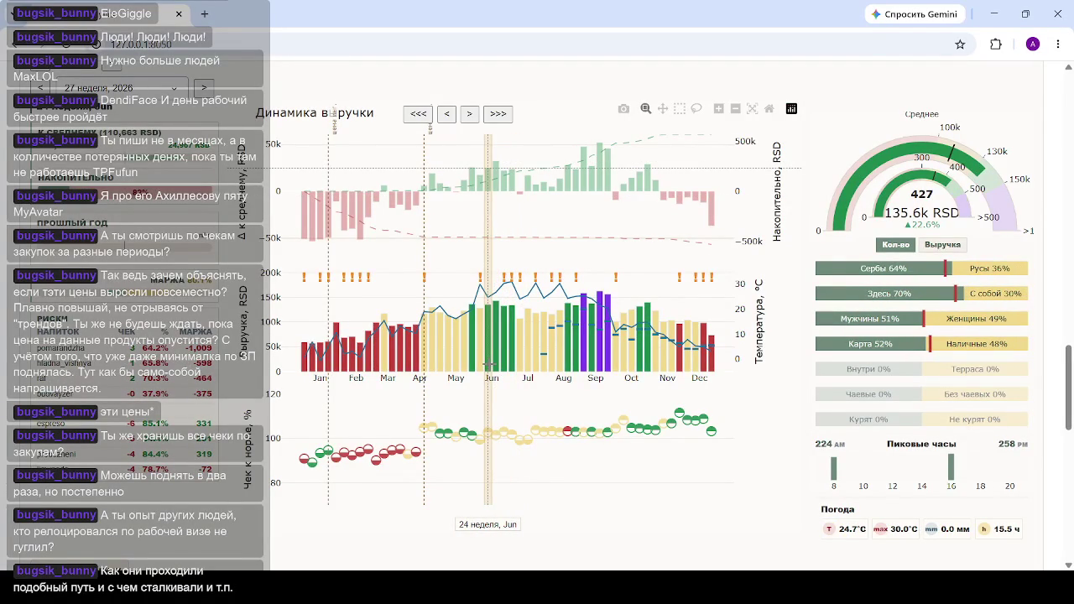
scroll(343, 369, "up", 1)
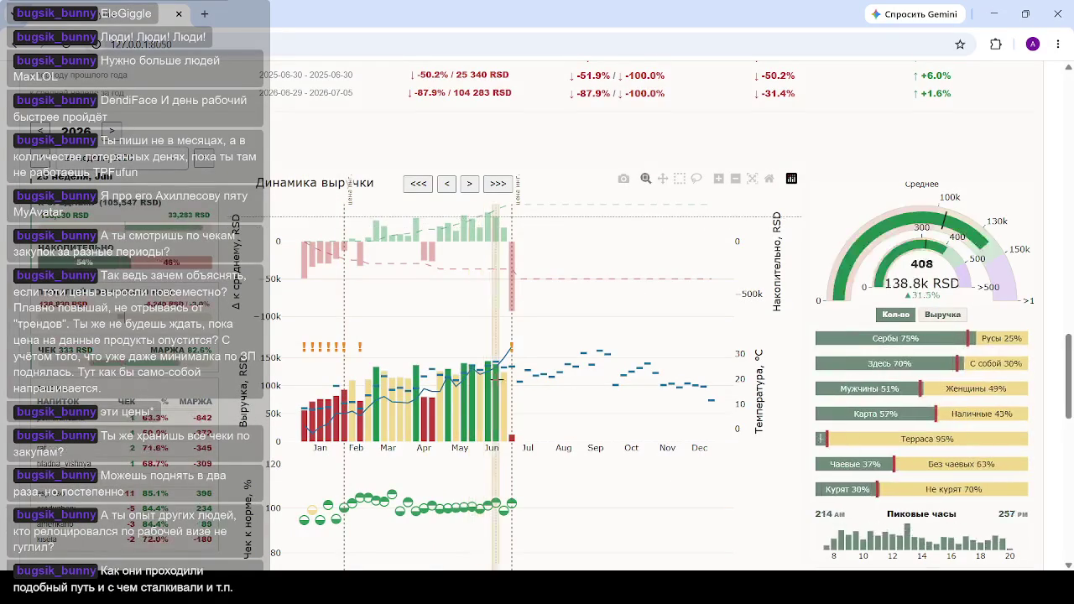
Drag-zoom the 'Динамика выручки' weekly chart onto May through early July and review the zoomed charts.
left_click_drag(459, 387, 538, 388)
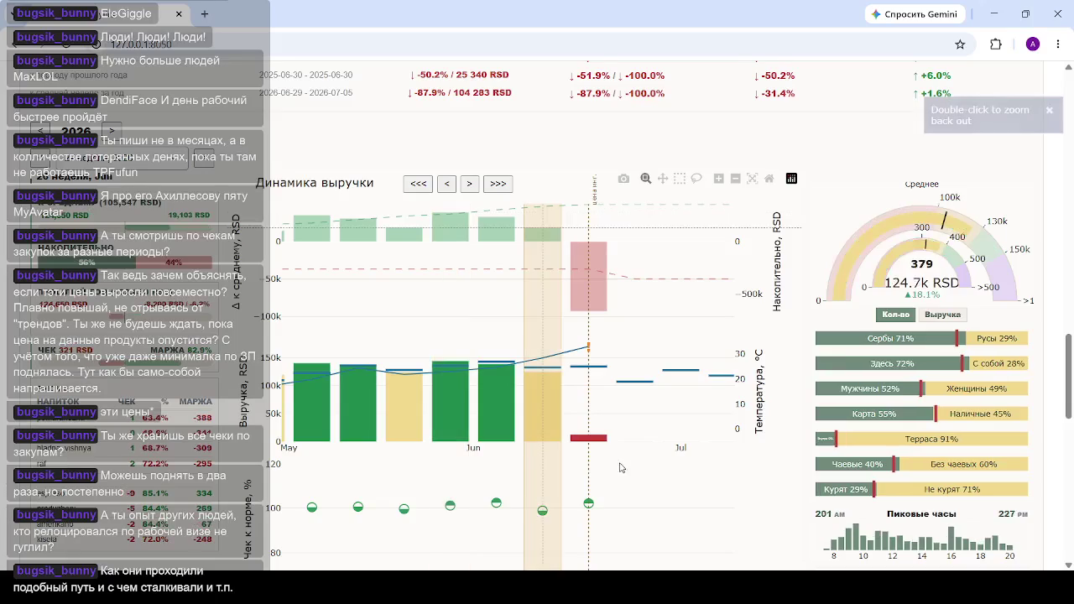
scroll(454, 367, "down", 2)
scroll(454, 367, "down", 1)
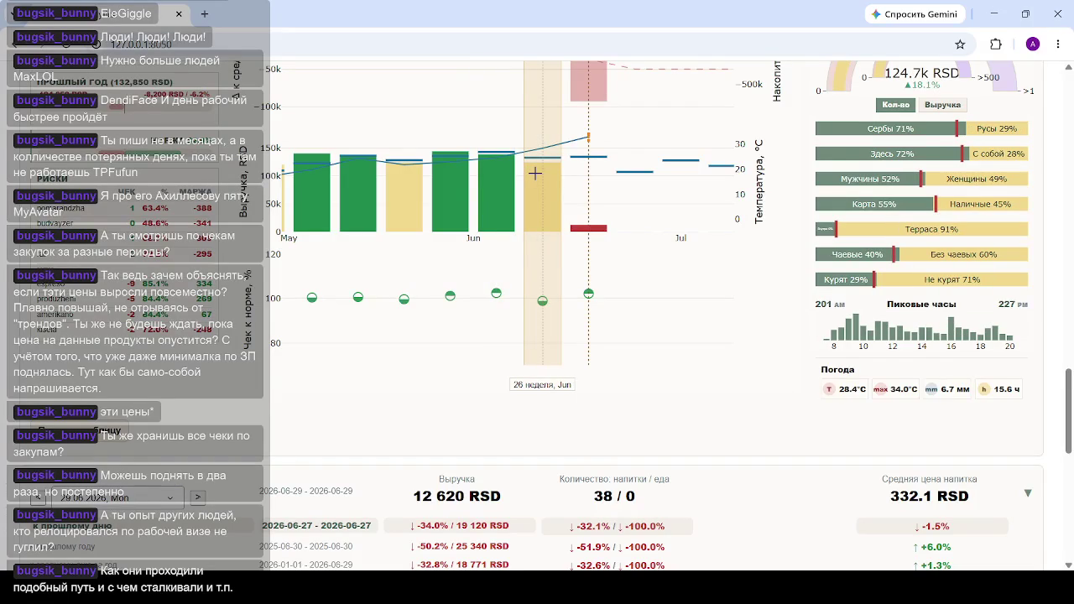
scroll(535, 173, "up", 1)
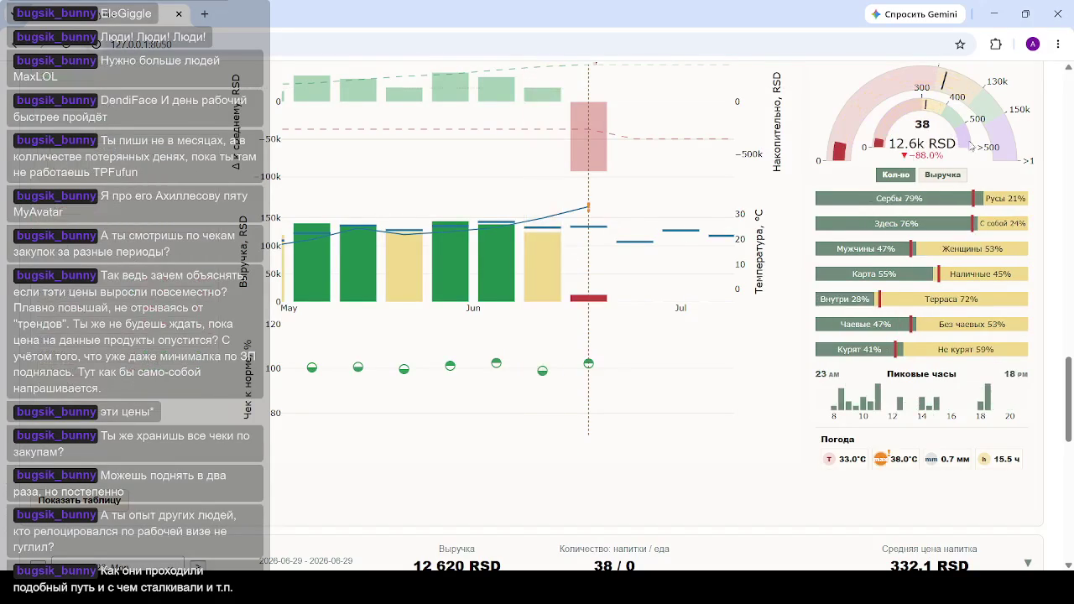
scroll(587, 289, "up", 3)
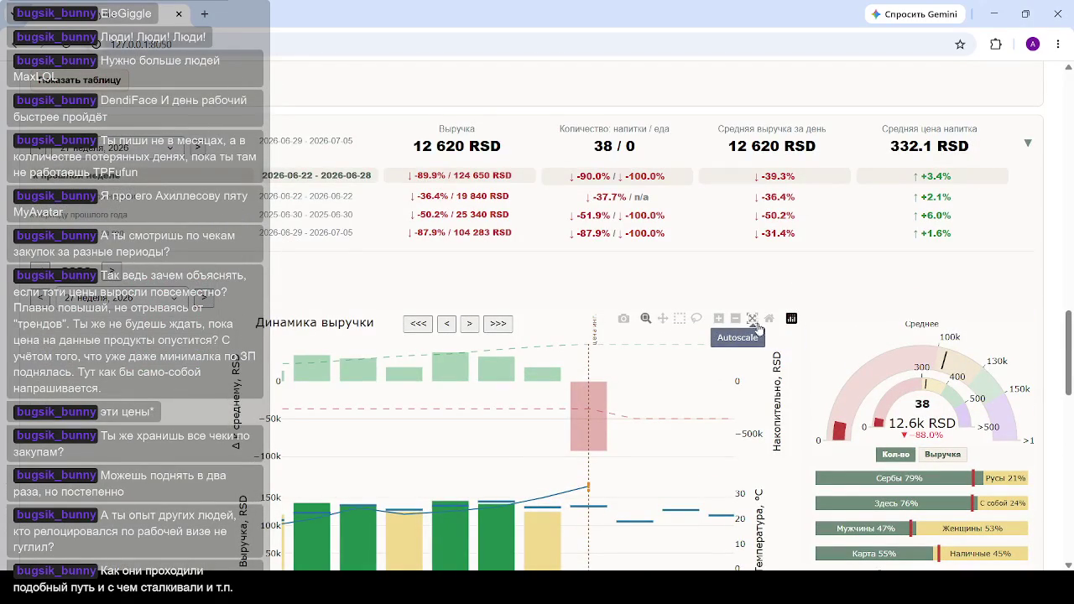
Autoscale the revenue chart back to January–December and scroll down to the stats table.
left_click(766, 316)
scroll(534, 300, "down", 3)
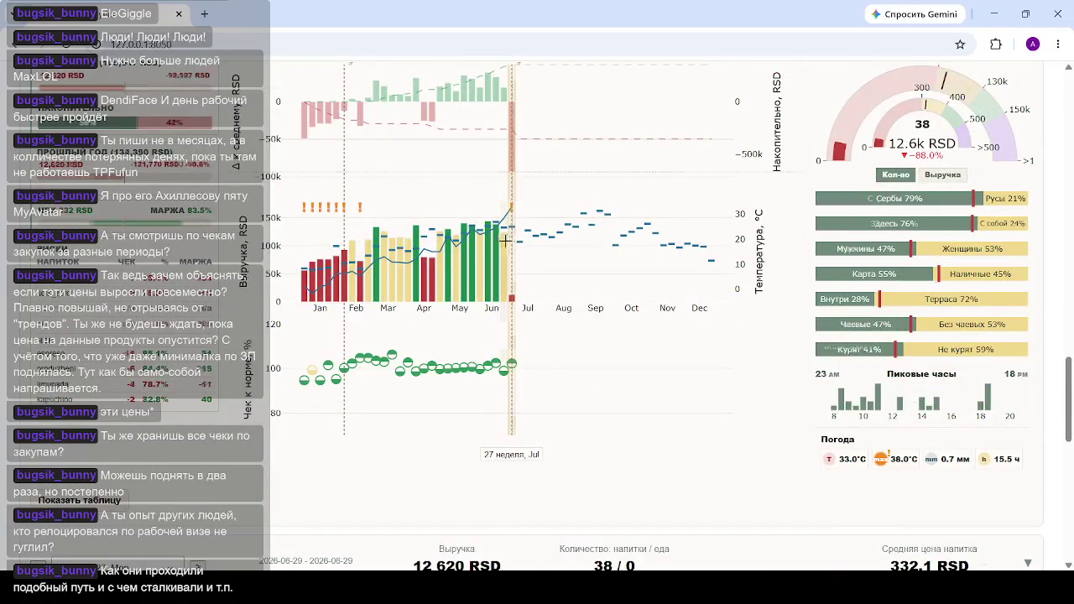
scroll(500, 244, "down", 5)
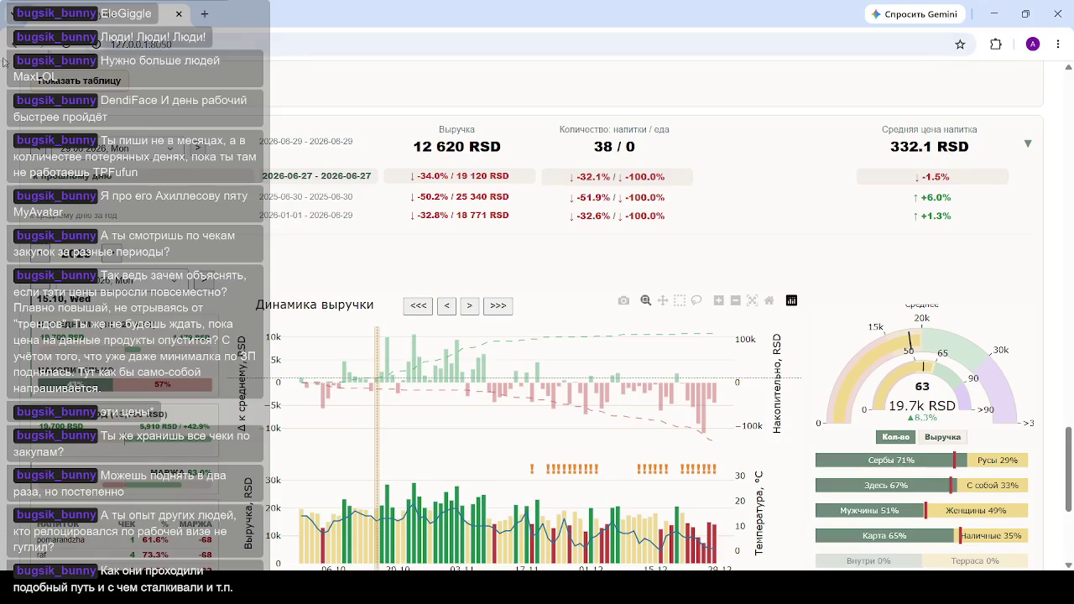
Search the date dropdown, trying '1' and 'отк', then entering '2025' and typing '110'.
left_click(164, 286)
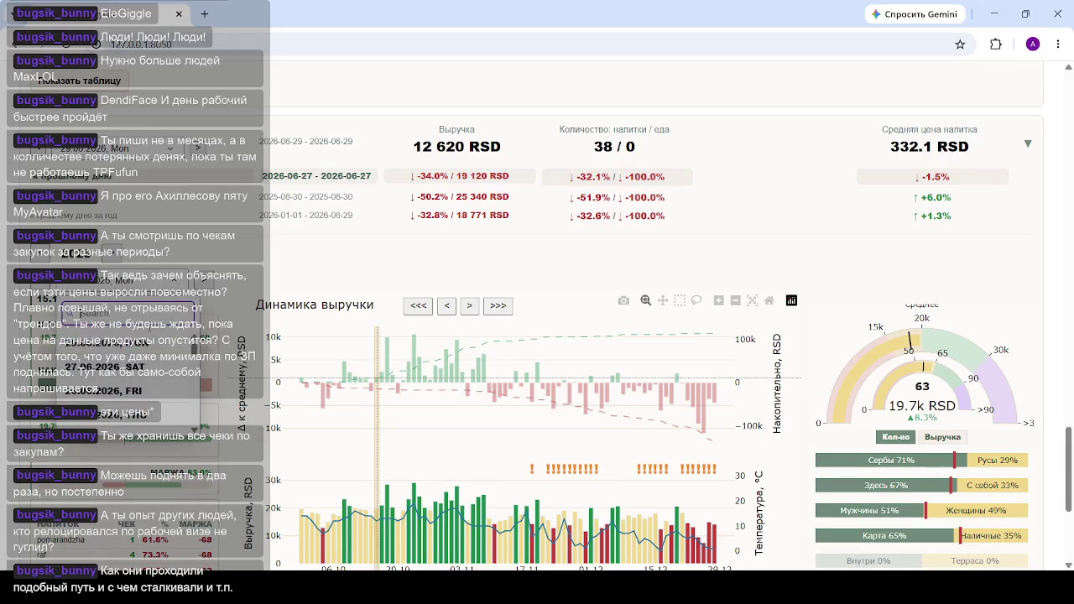
scroll(134, 360, "down", 15)
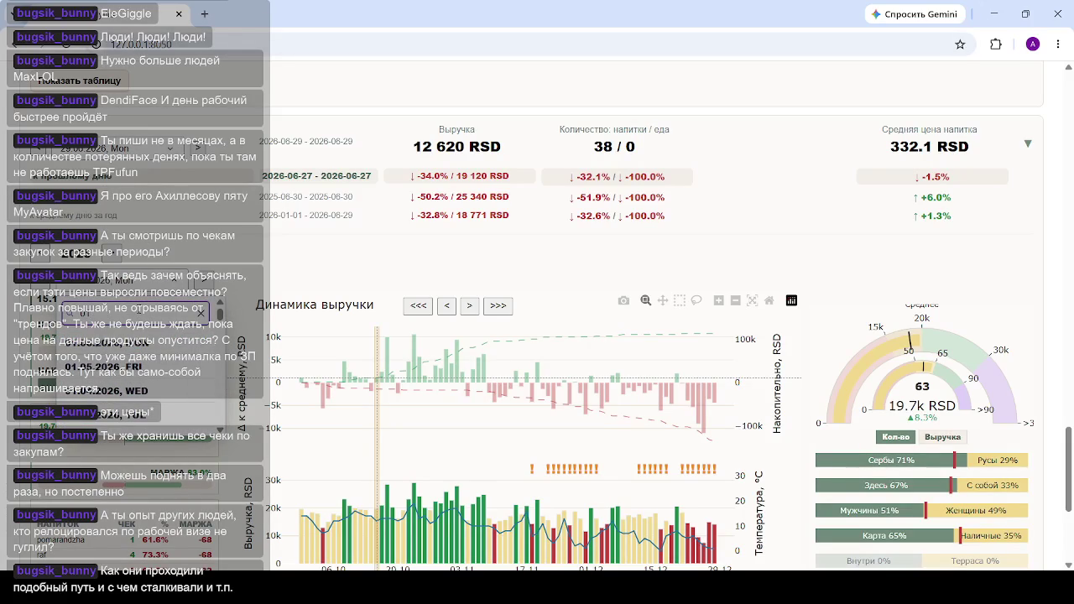
type("1")
key("BackSpace")
key("BackSpace")
key("BackSpace")
type("отк")
key("Return")
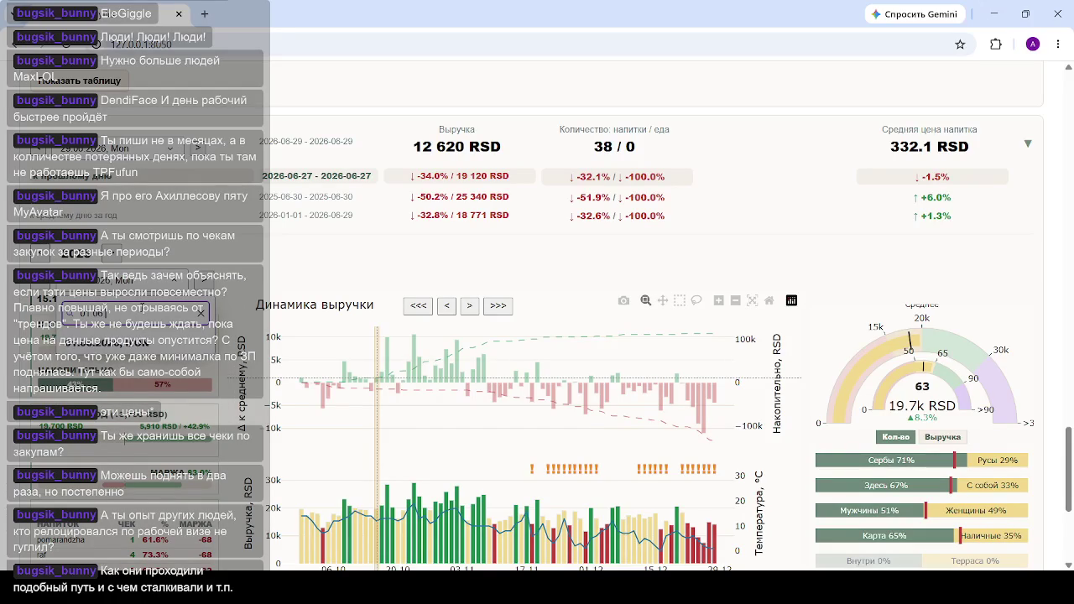
type(" 2025")
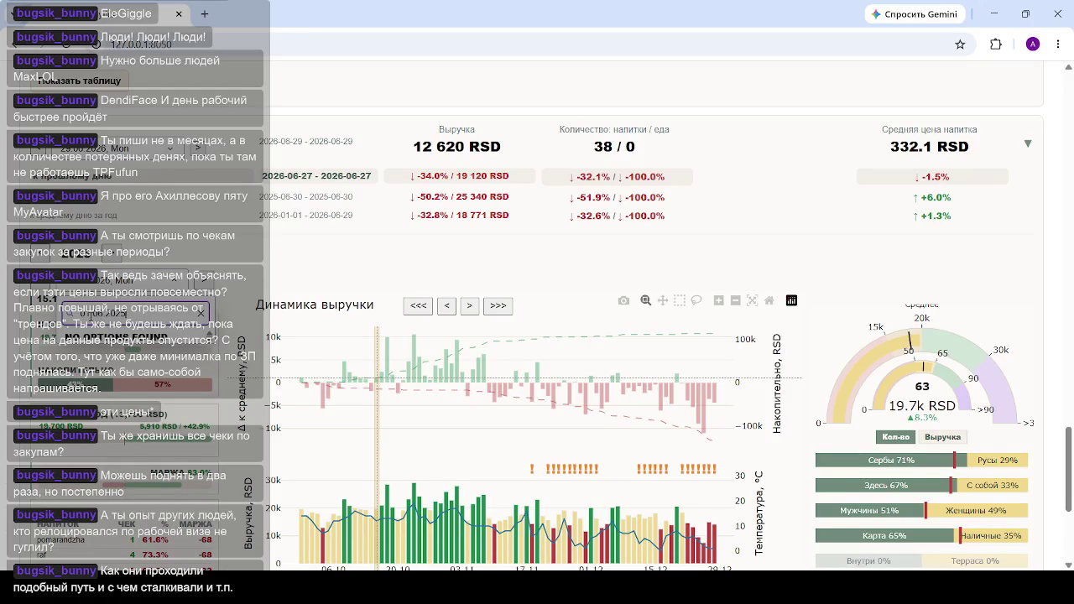
key("Return")
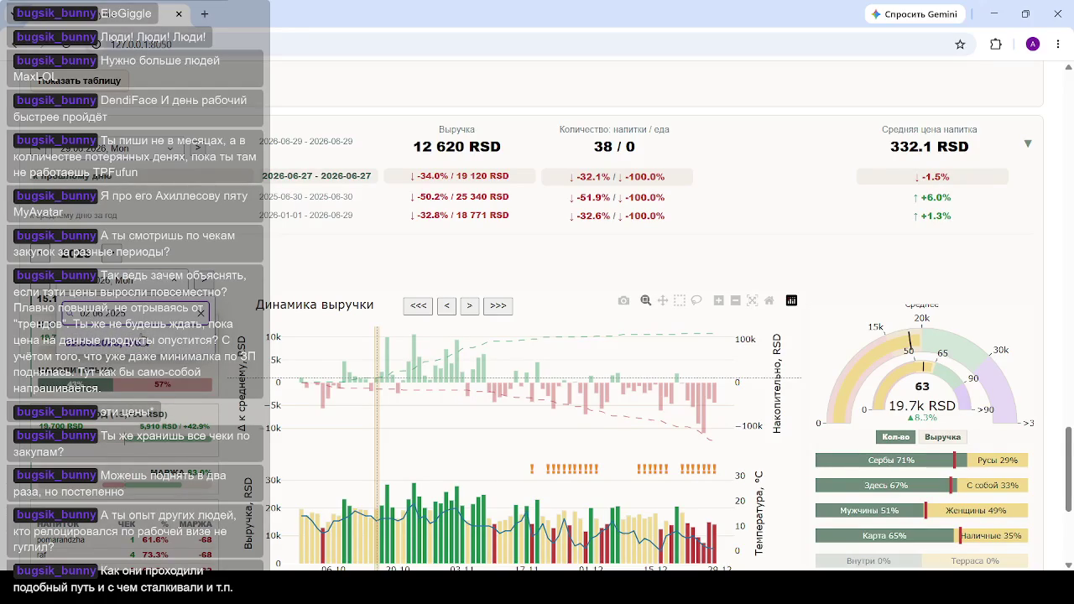
type("1")
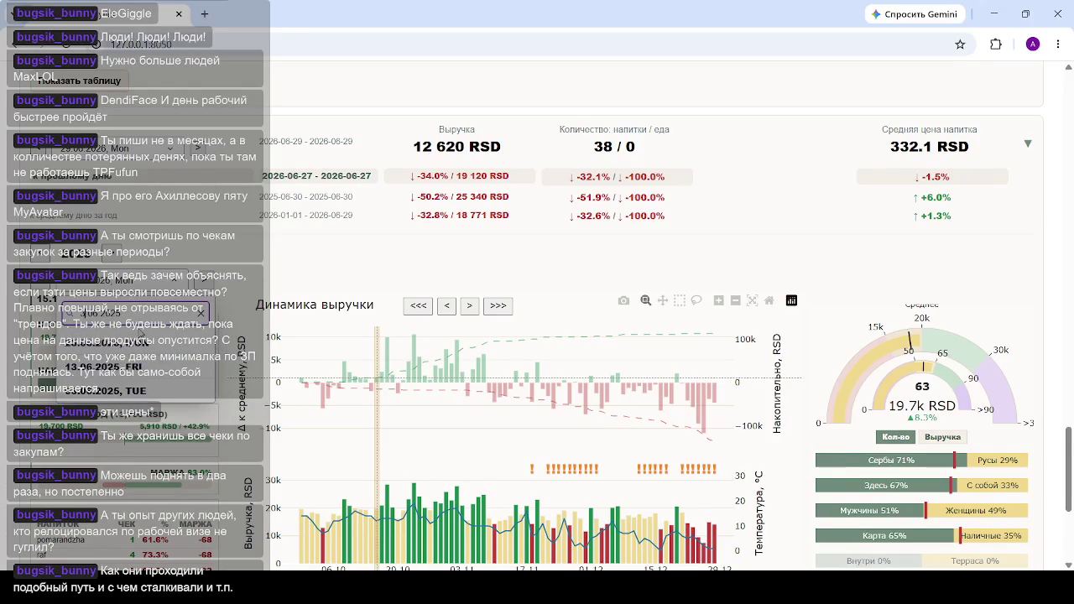
type("1")
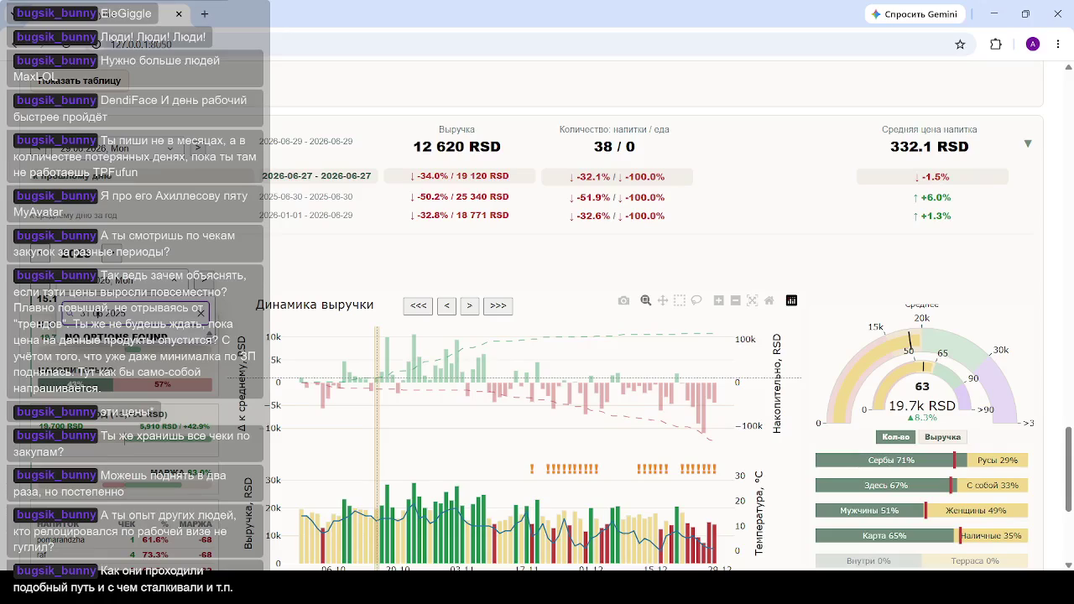
type("0")
Load the suggested 2025 date and inspect the 17.11 day in the revenue chart.
left_click(111, 348)
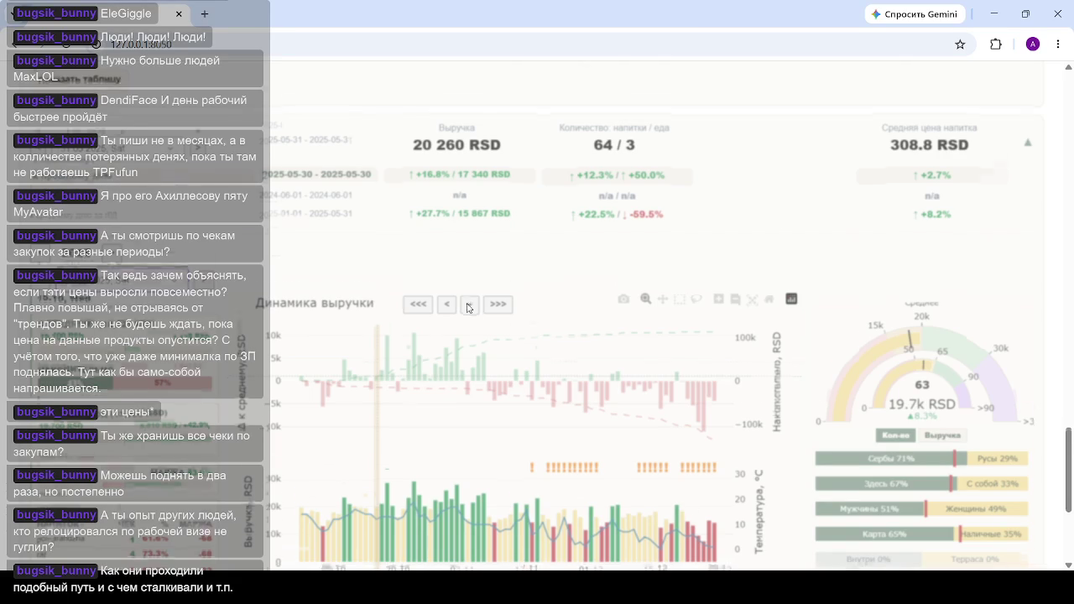
scroll(465, 307, "down", 2)
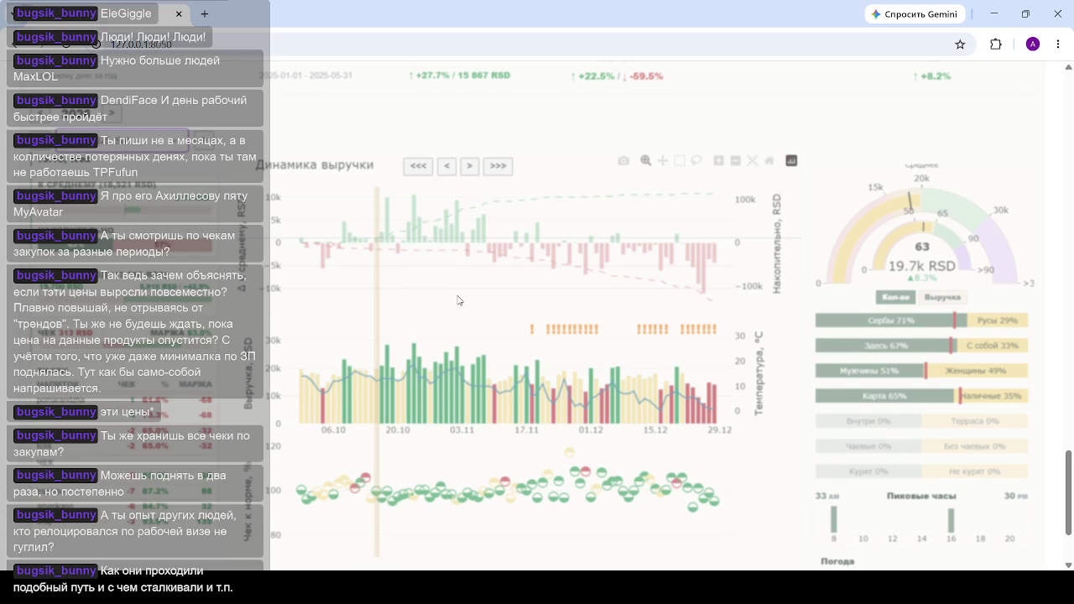
left_click(510, 401)
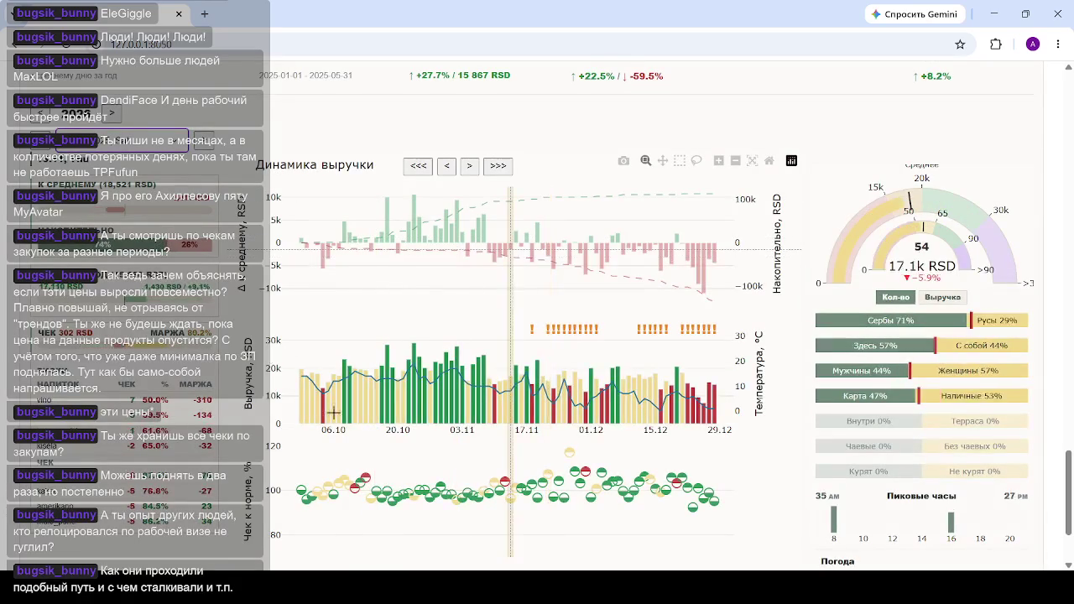
Shift the chart to 12.01–06.04 and inspect days from mid-January to 06.04, ending on 12.01.
left_click(307, 406)
left_click(316, 400)
left_click(322, 396)
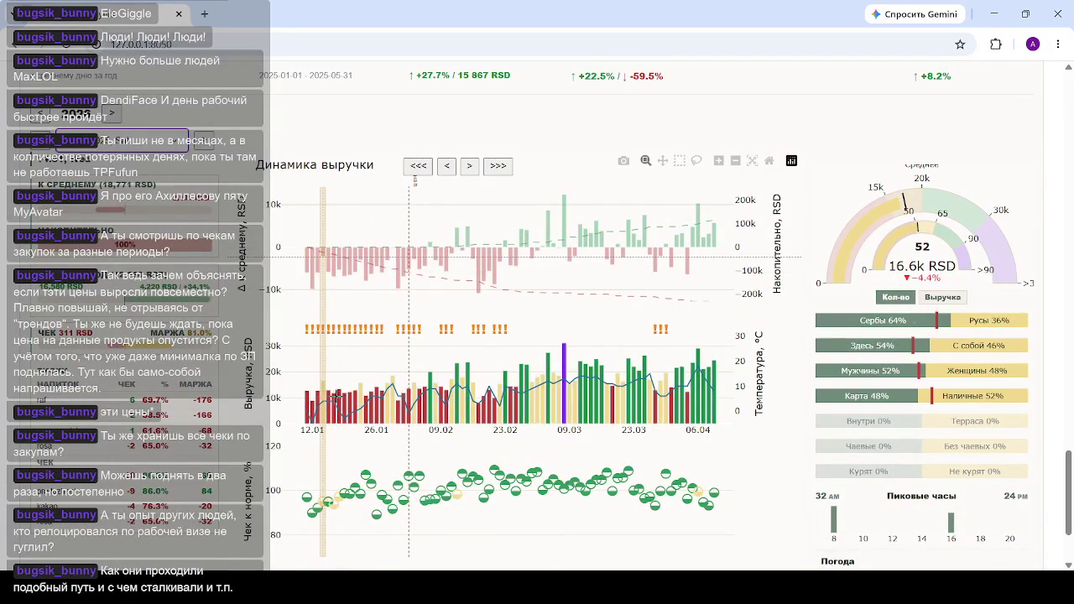
left_click(333, 396)
left_click(522, 396)
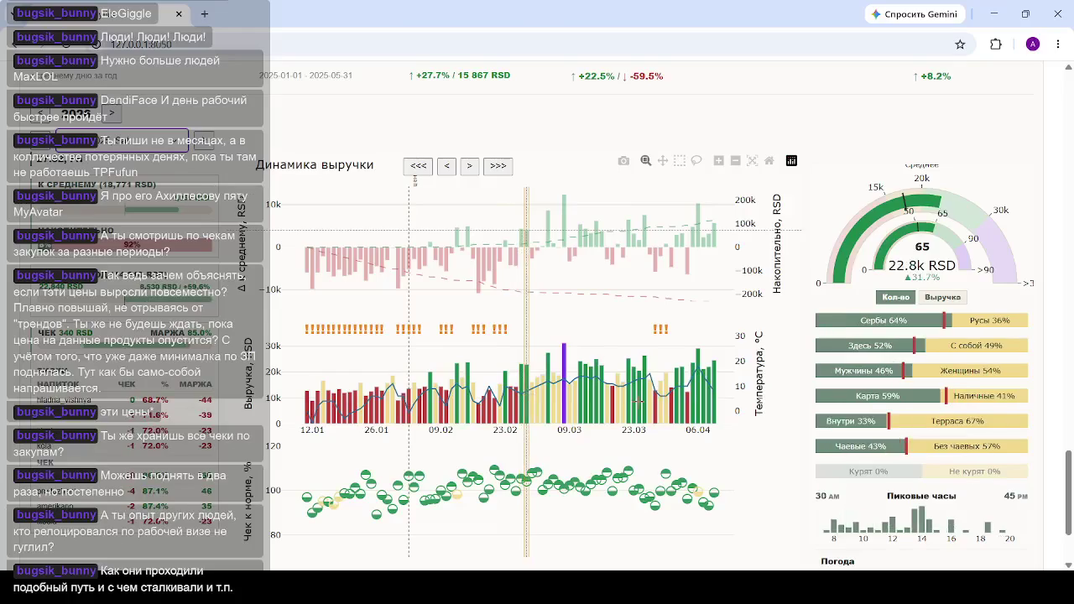
left_click(647, 396)
left_click(713, 396)
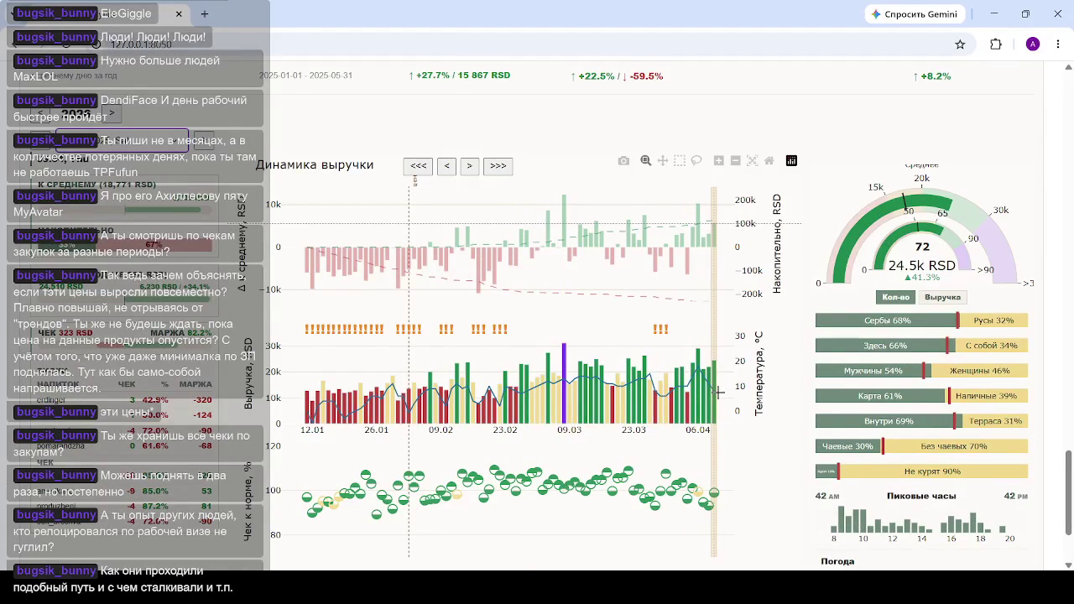
left_click(620, 396)
left_click(318, 396)
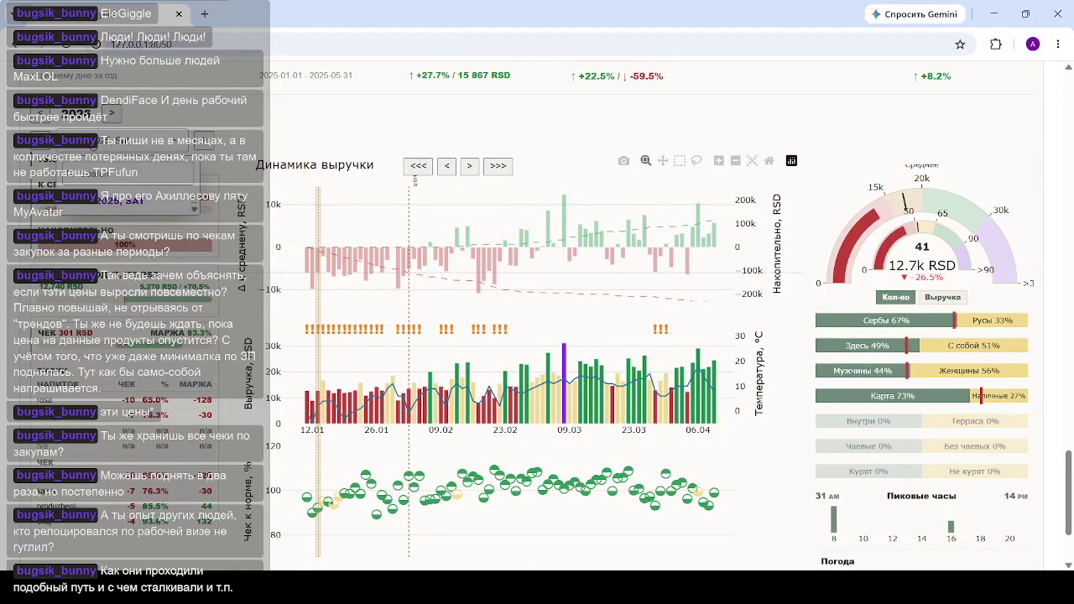
left_click(112, 207)
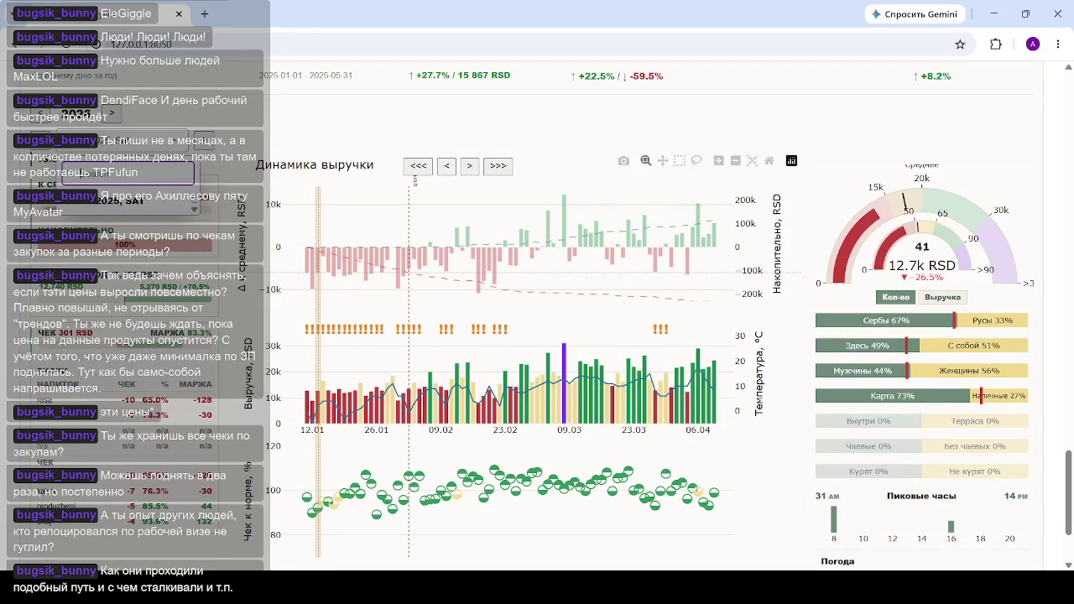
Filter the date list with '3' and then '8', applying a date so year-to-date spans 2025-01-01 to 2025-06-30.
type("3")
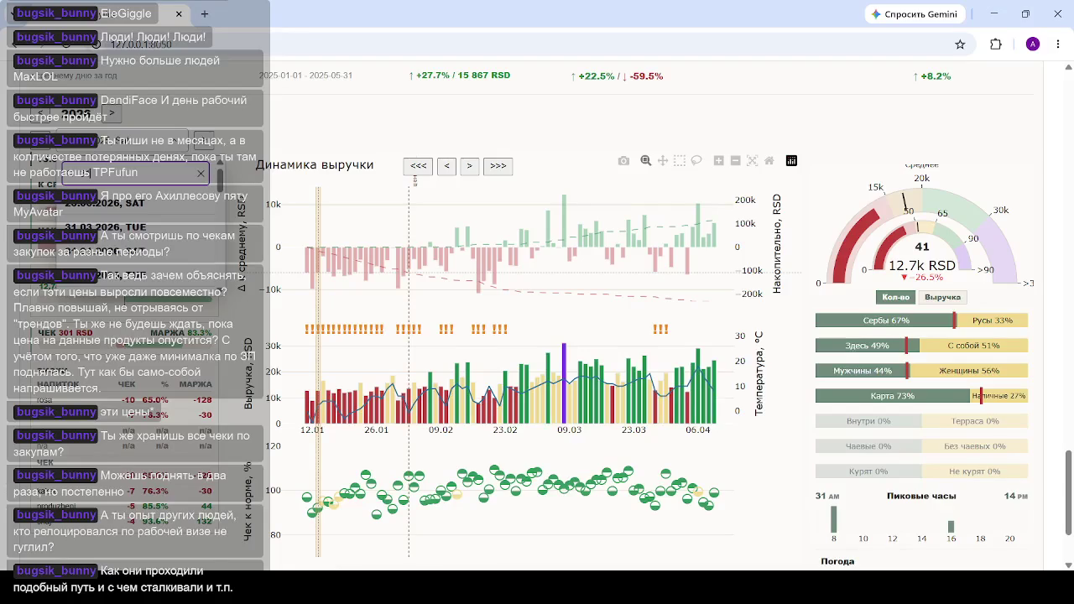
key("Return")
key("Down")
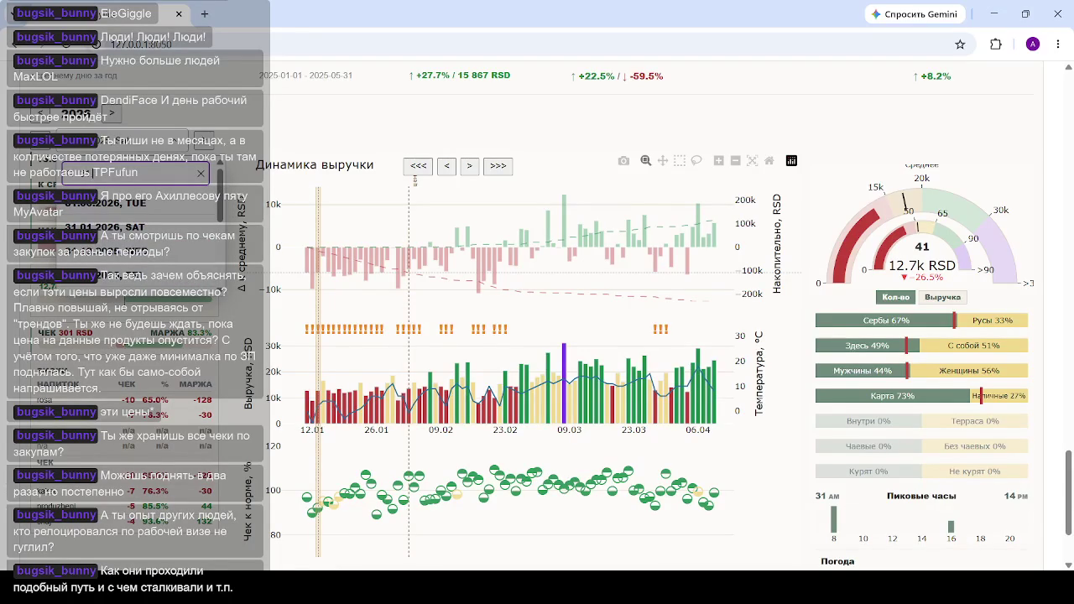
key("Return")
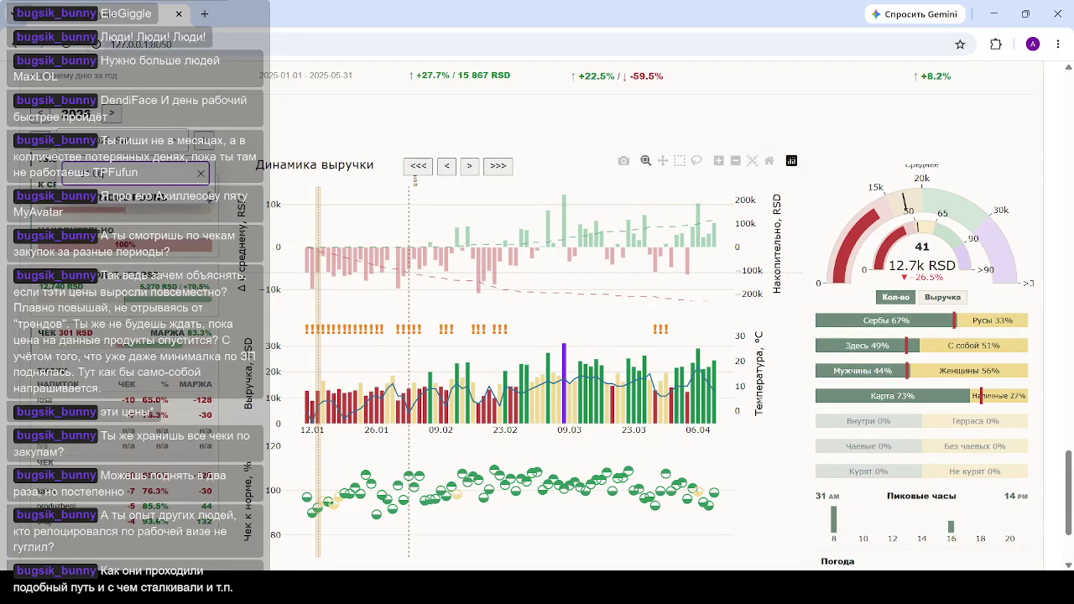
left_click(92, 172)
type("8")
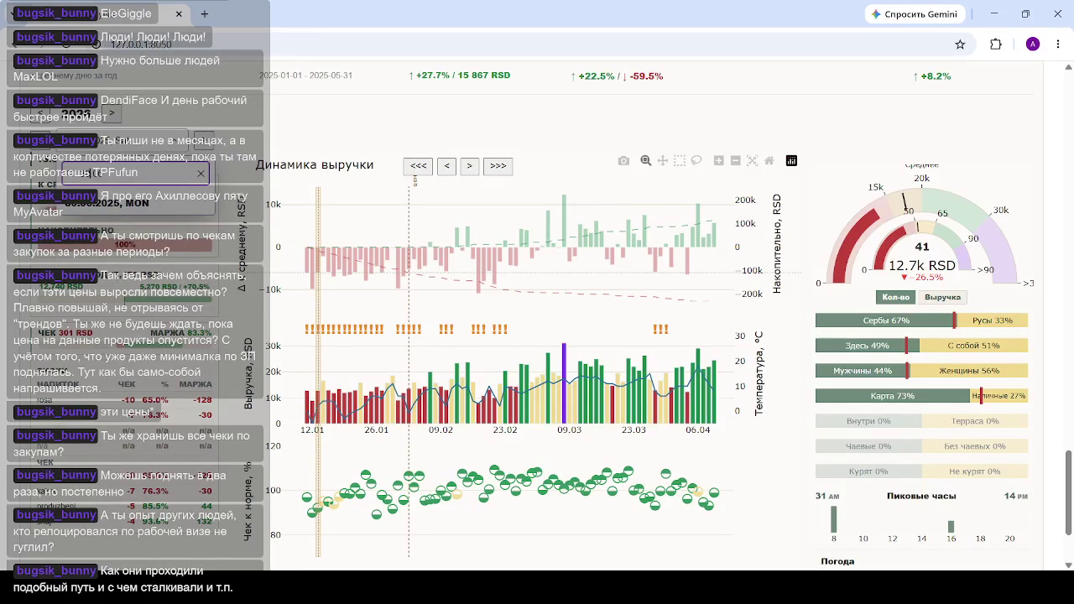
key("Return")
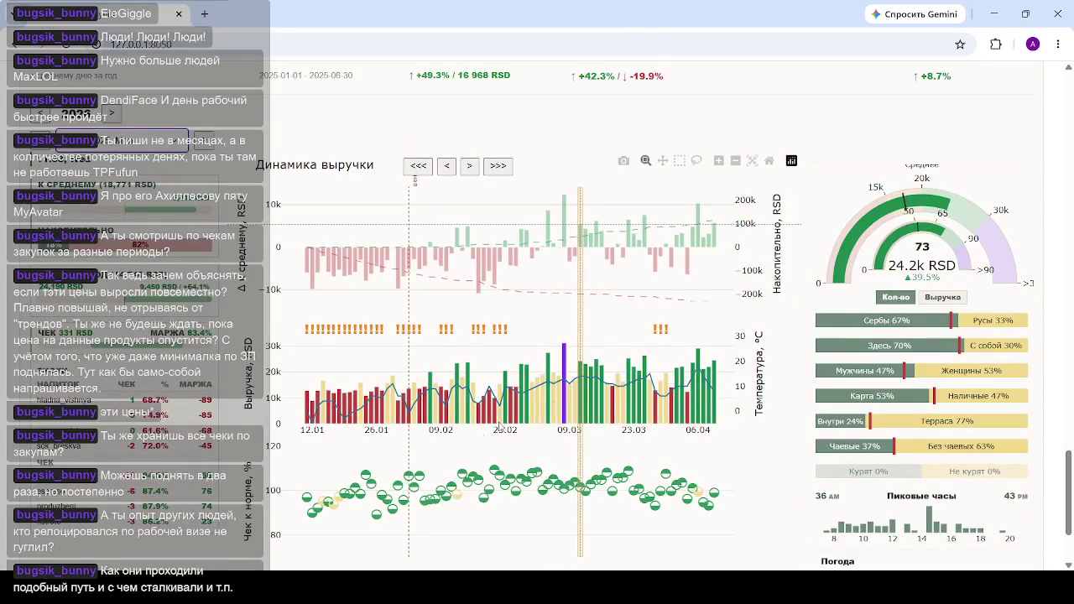
Step the revenue charts forward to 09.02–04.05 and scroll down to the weather row.
key("Right")
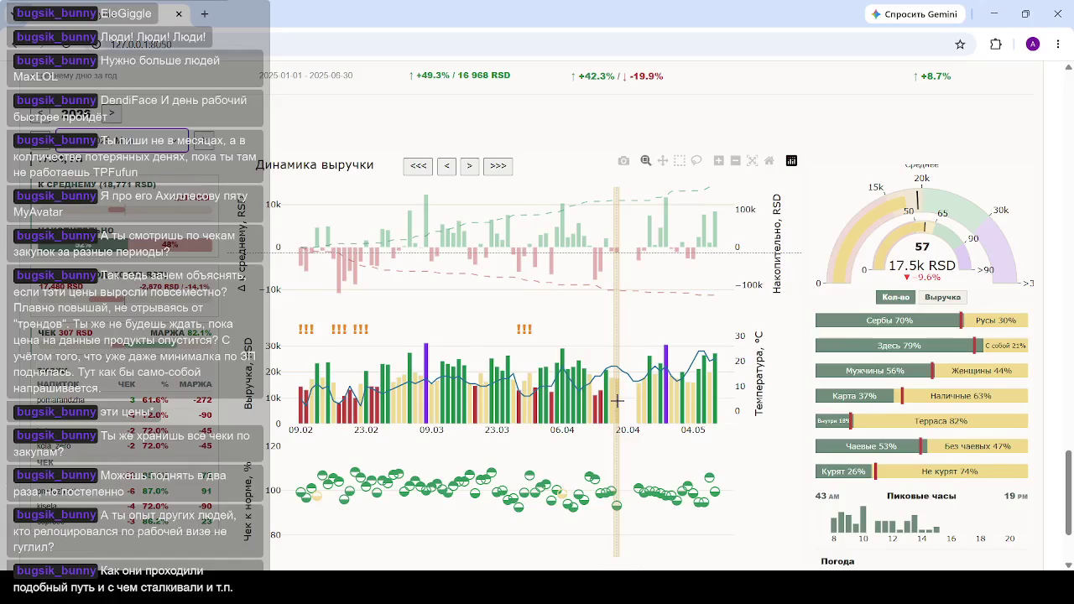
scroll(617, 401, "down", 3)
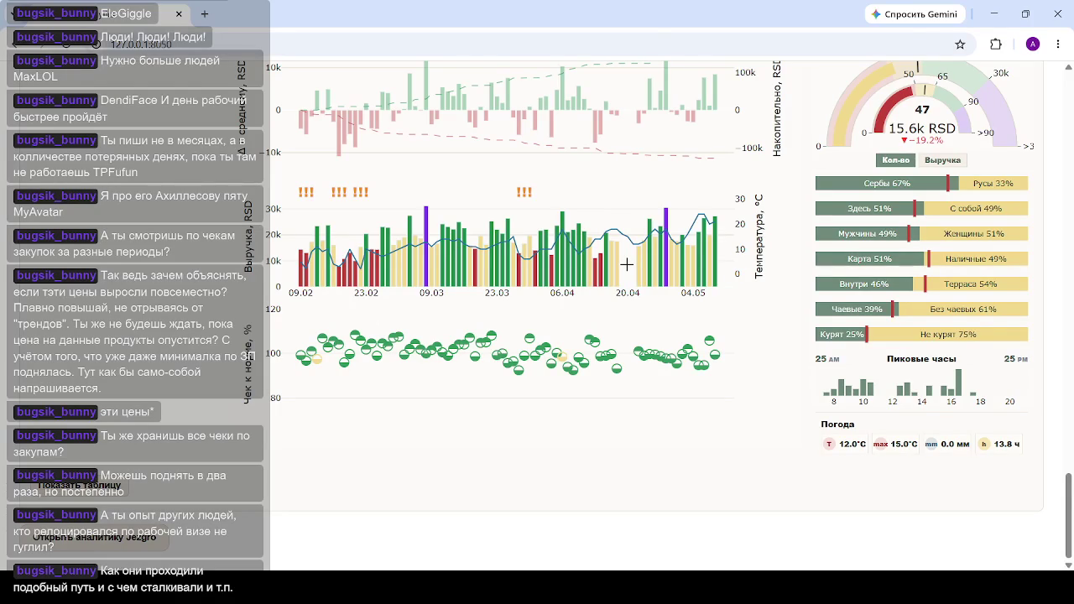
scroll(626, 264, "up", 3)
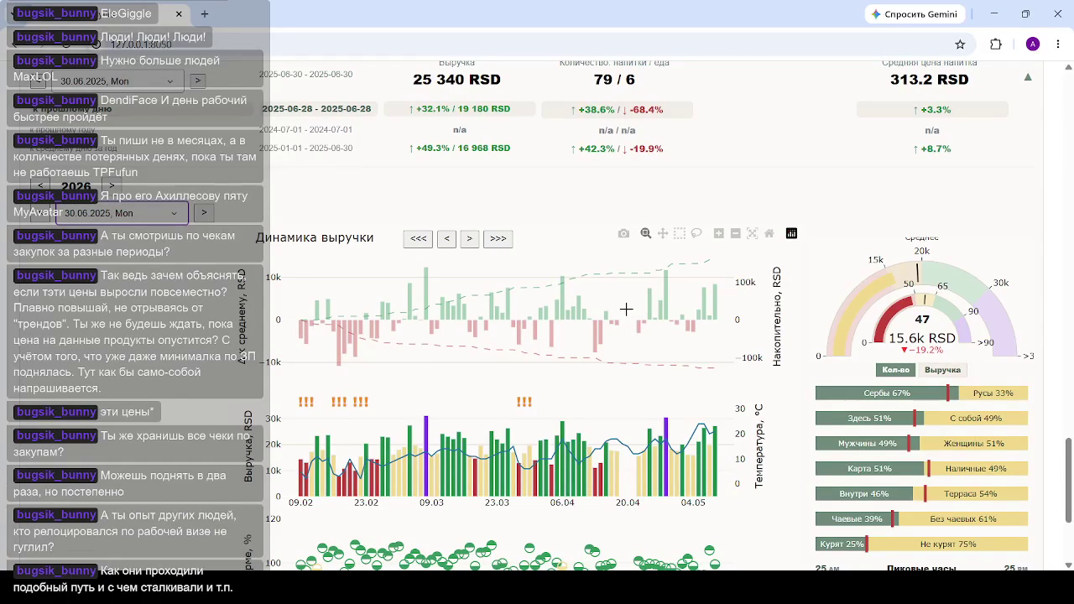
scroll(625, 309, "down", 2)
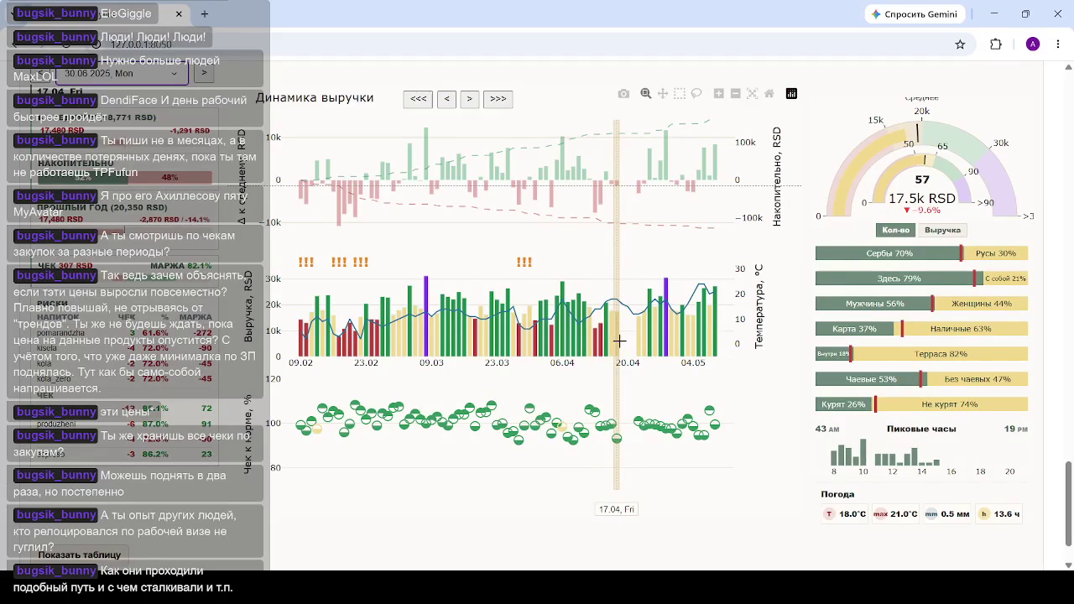
scroll(596, 411, "up", 1)
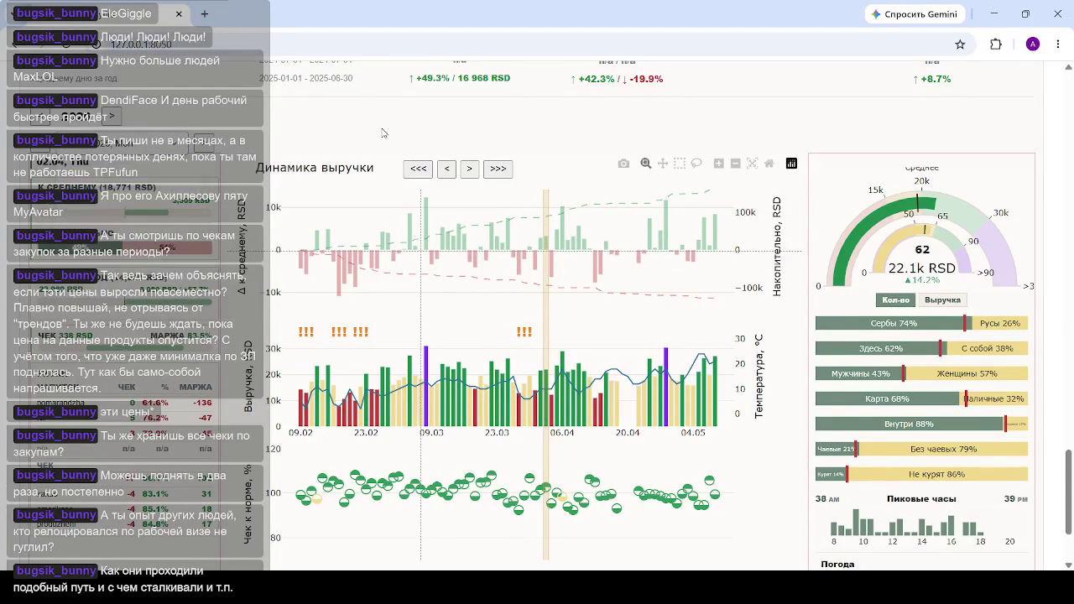
Select a day in the revenue chart, then jump the charts to the latest 30.06–22.09 window.
left_click(599, 404)
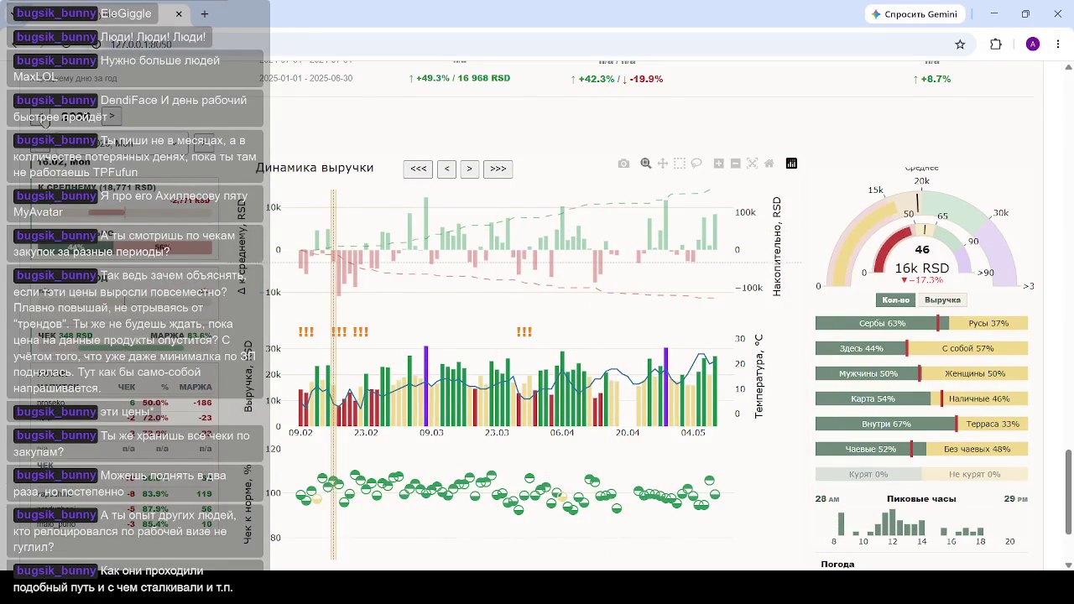
key("End")
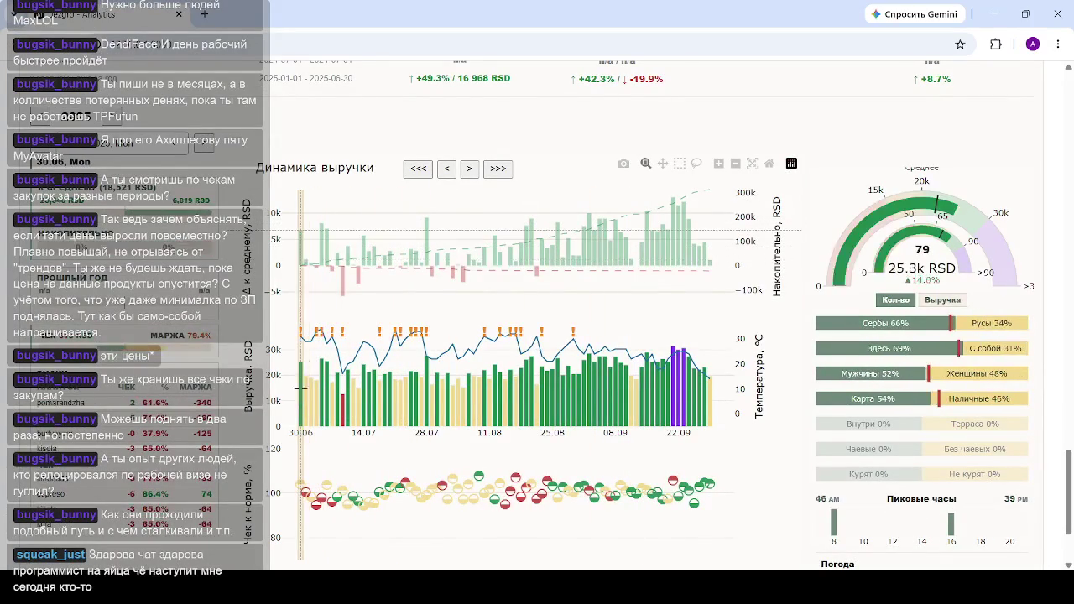
Move the charts back to 12.01–06.04 with <<< and choose 31.05.2025 from the date list.
left_click(418, 169)
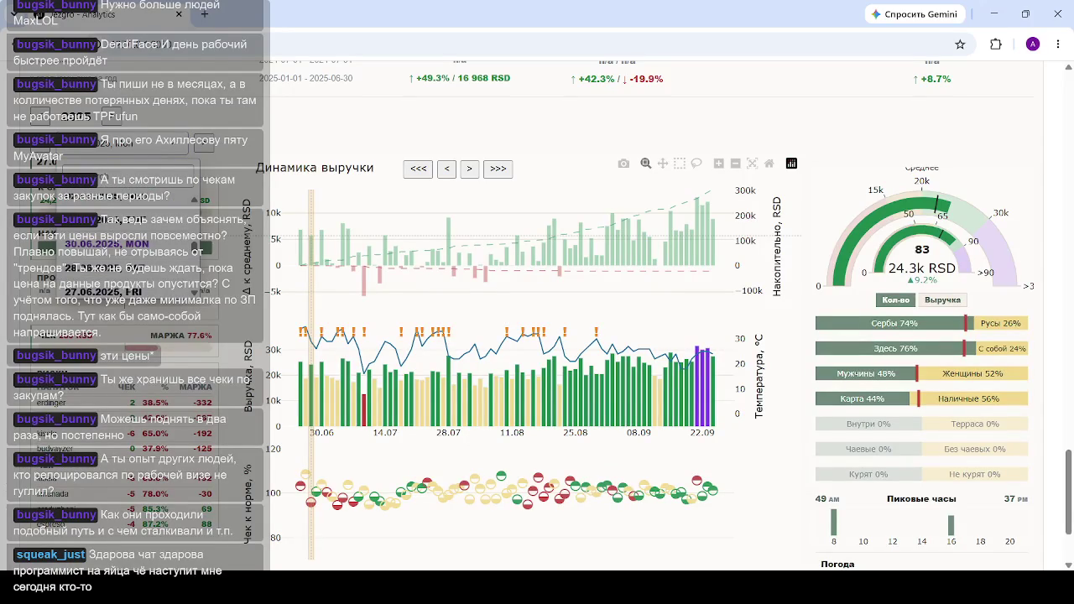
scroll(107, 252, "down", 5)
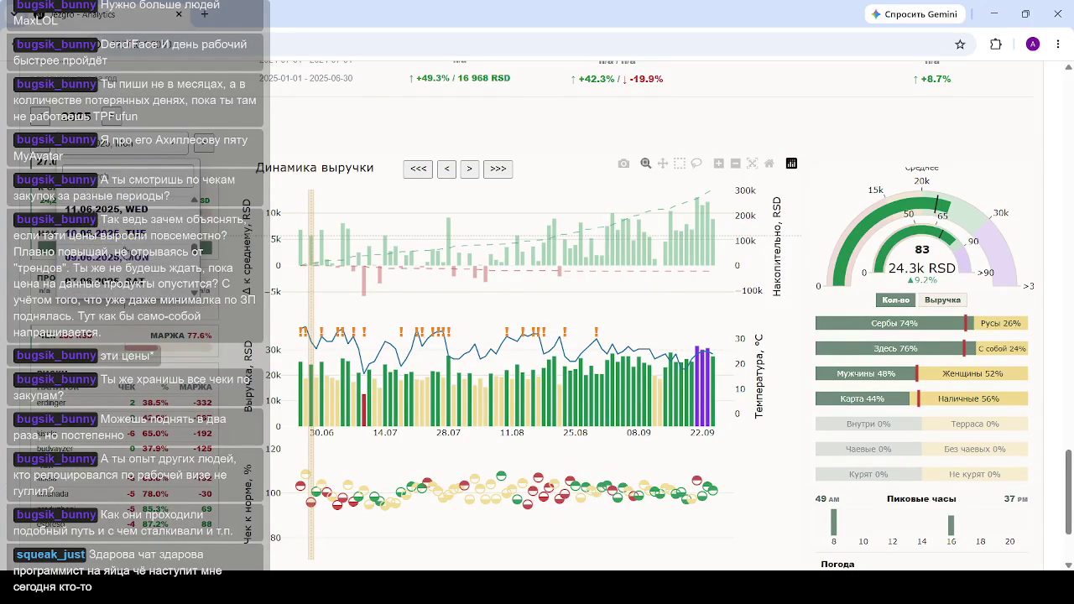
scroll(125, 252, "down", 5)
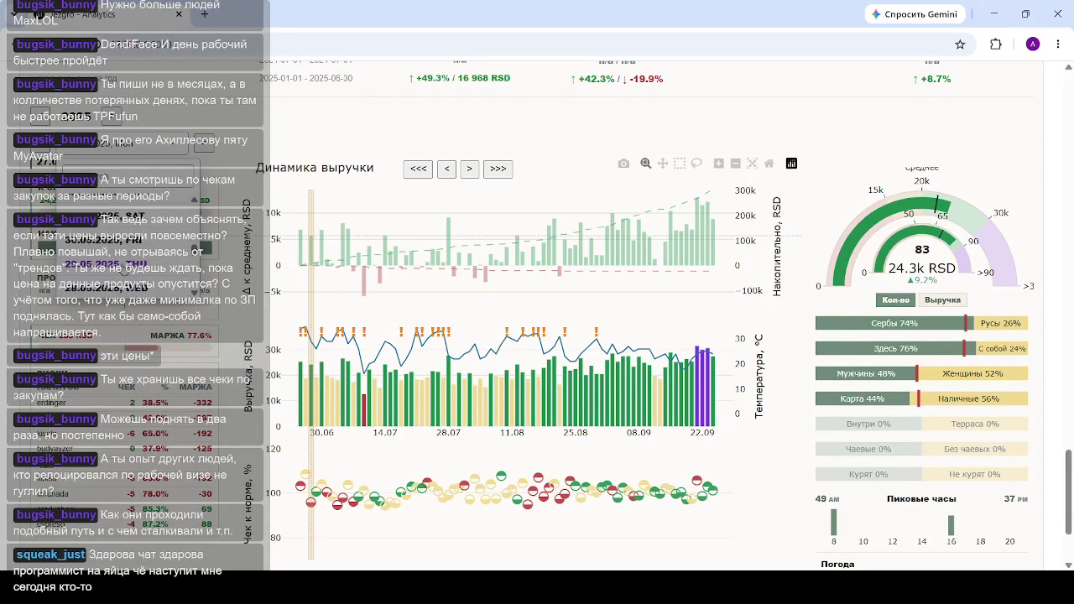
left_click(122, 228)
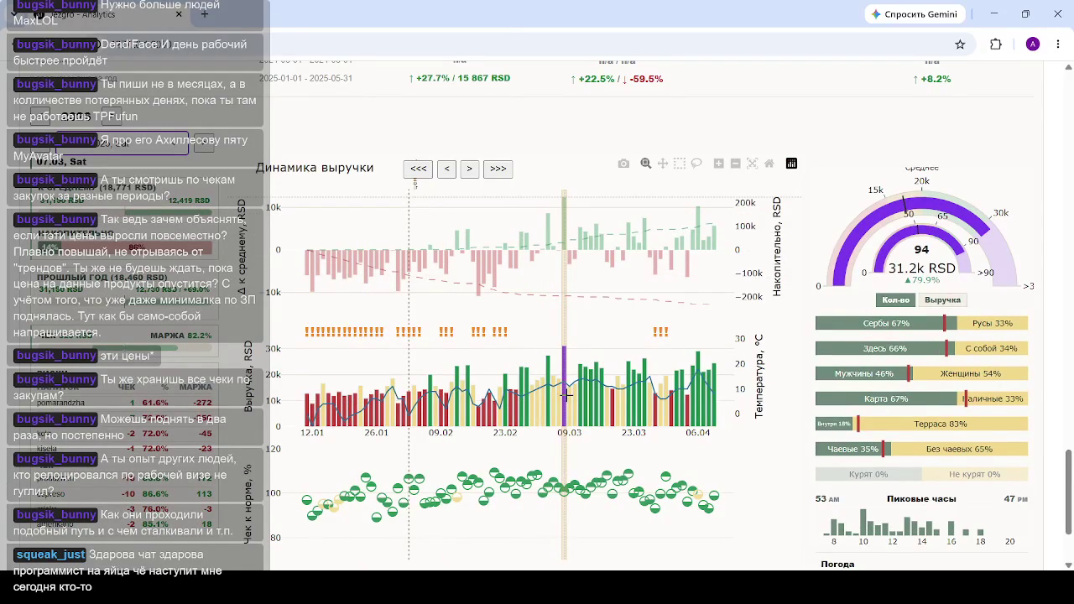
scroll(961, 449, "up", 1)
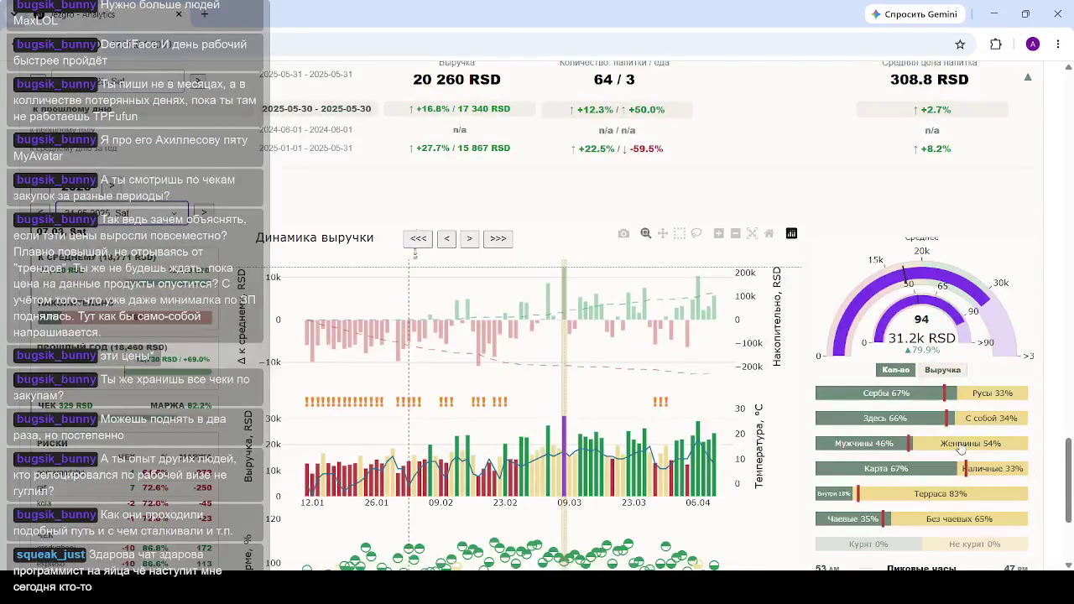
scroll(960, 449, "down", 3)
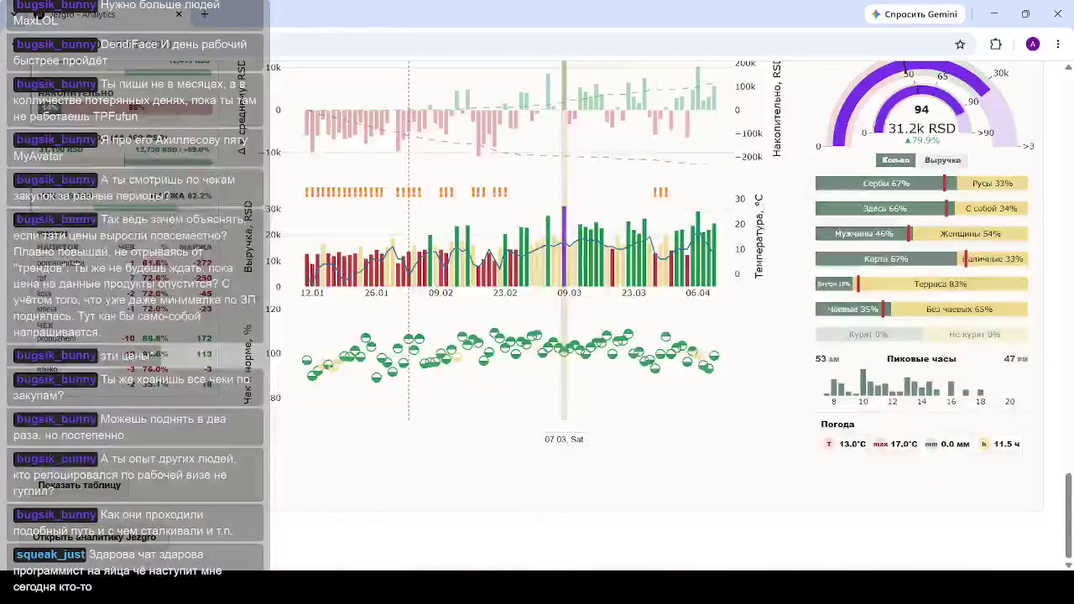